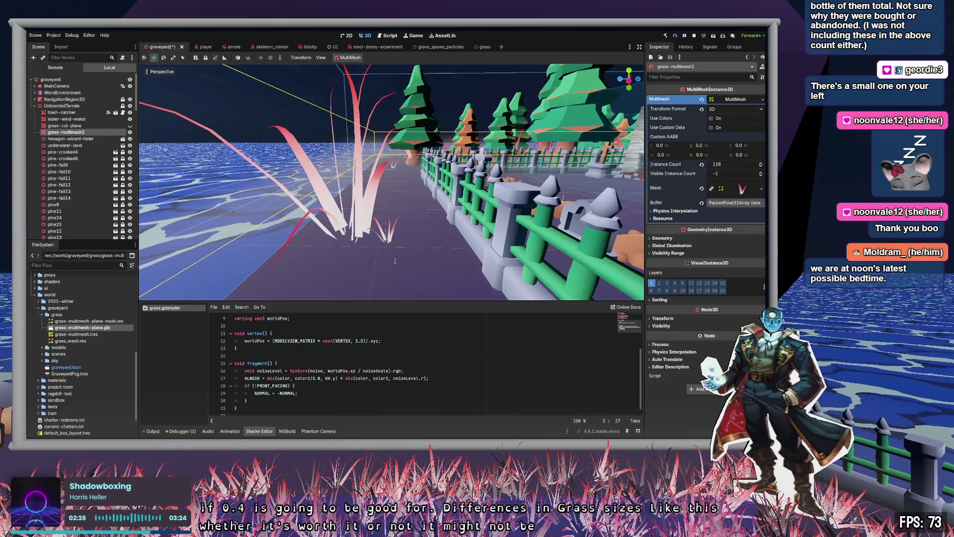
# - Toggle UnblockedTerrain's visibility off and back on, then hide NavigationRegion3D in the Scene dock
pyautogui.moveTo(383, 293)
pyautogui.mouseDown()
pyautogui.moveTo(298, 281)
pyautogui.moveTo(353, 276)
pyautogui.moveTo(271, 279)
pyautogui.moveTo(313, 279)
pyautogui.mouseUp()
pyautogui.scroll(5, 320, 277)
pyautogui.scroll(-5, 313, 278)
pyautogui.scroll(-5, 313, 278)
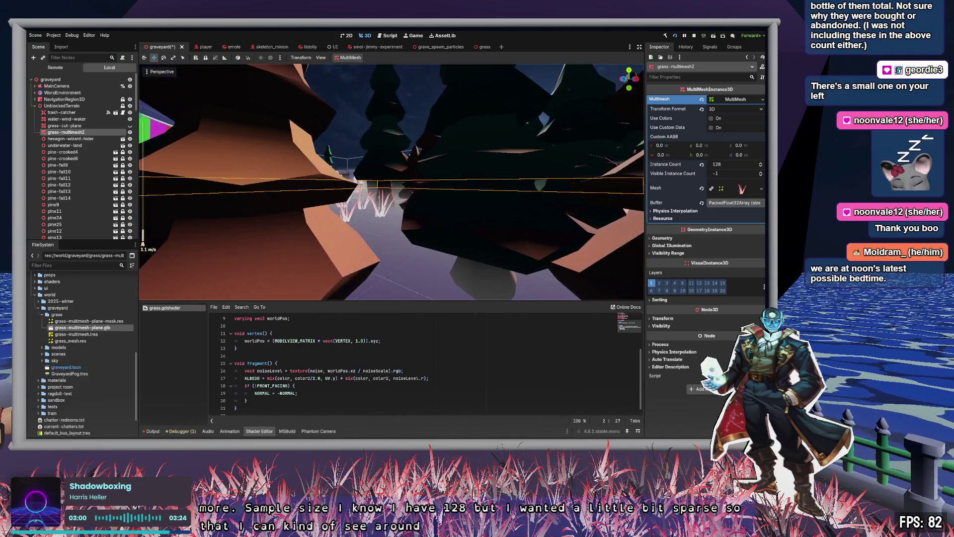
pyautogui.click(130, 105)
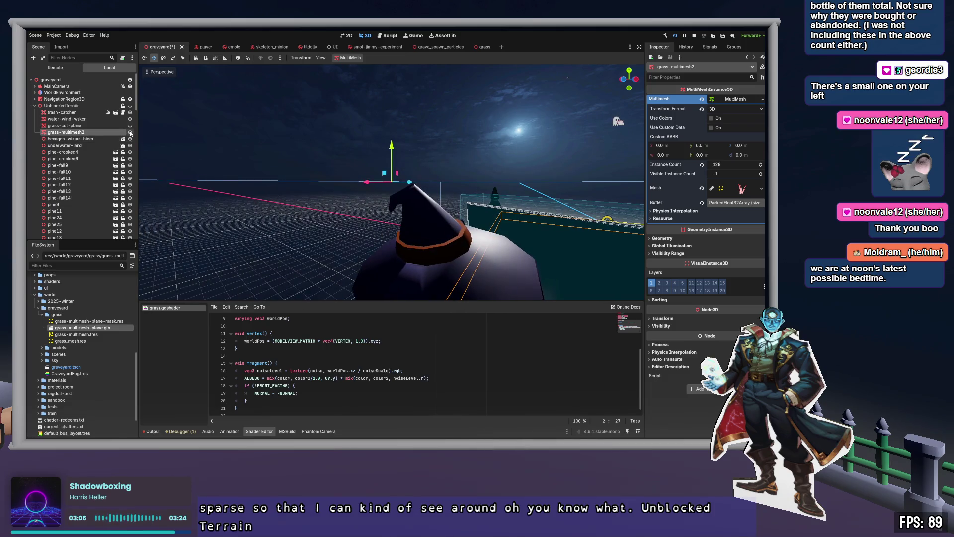
pyautogui.click(130, 106)
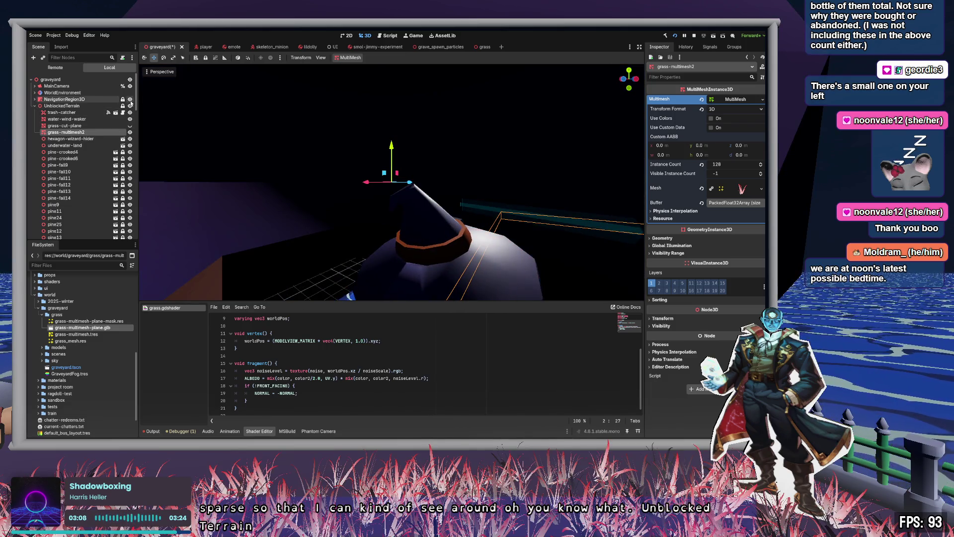
pyautogui.click(130, 99)
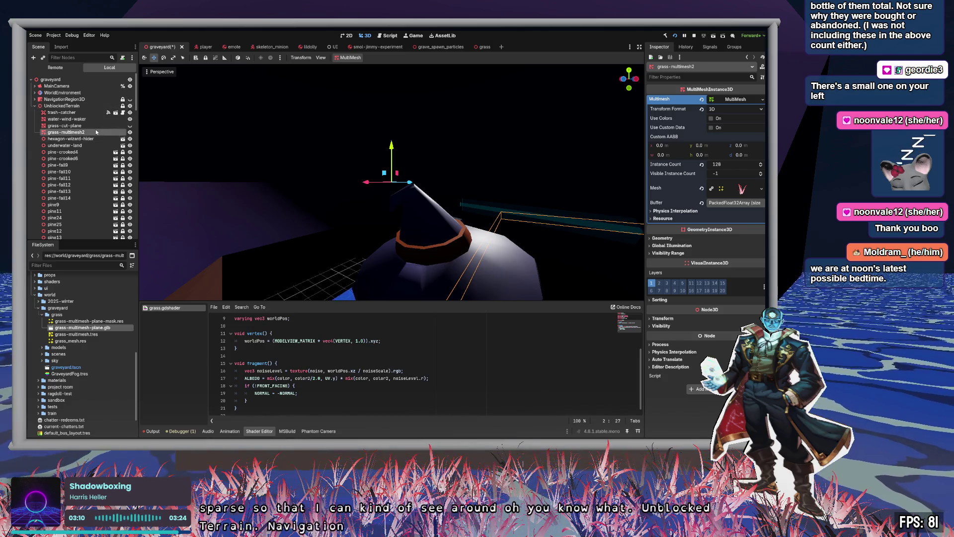
pyautogui.rightClick(252, 149)
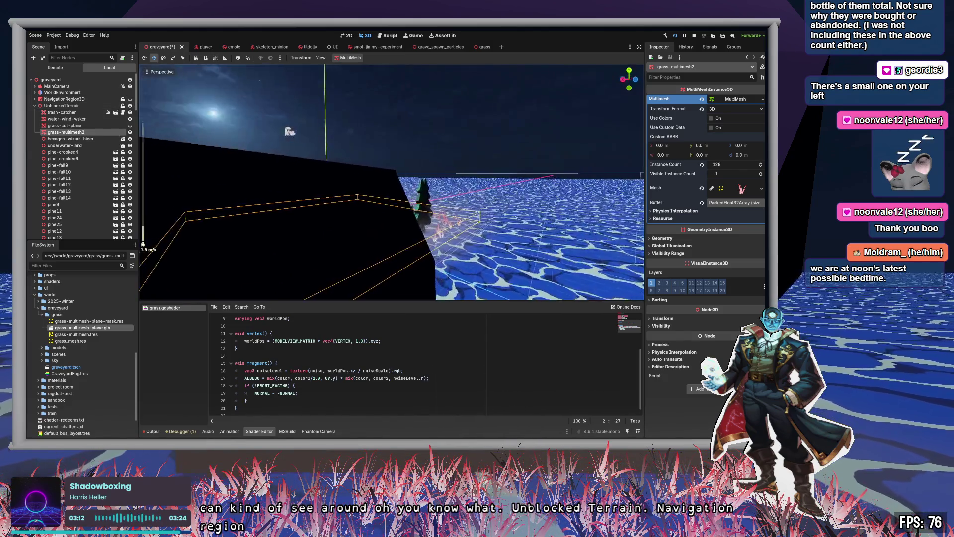
# - Fly toward the pine trees and make NavigationRegion3D visible again
pyautogui.press('w')
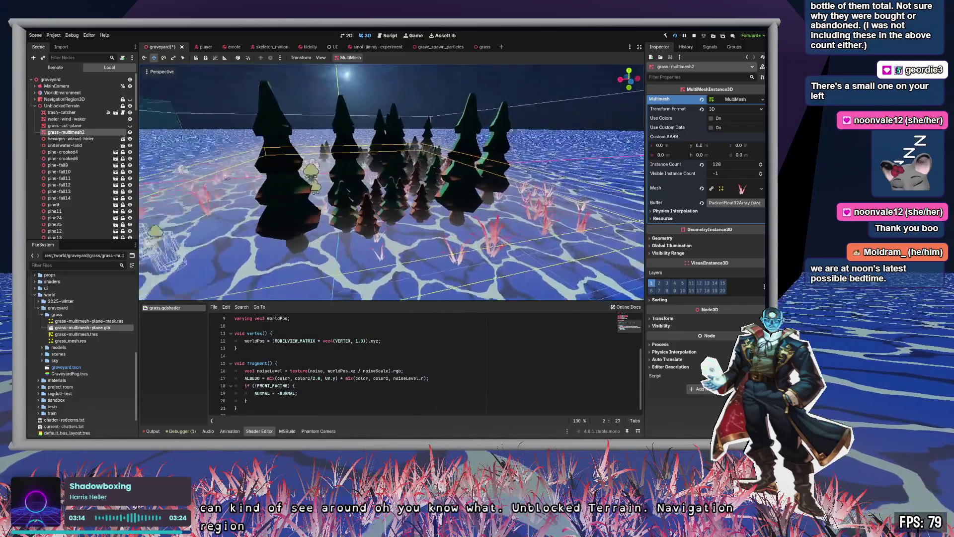
pyautogui.press('w')
pyautogui.scroll(10, 391, 181)
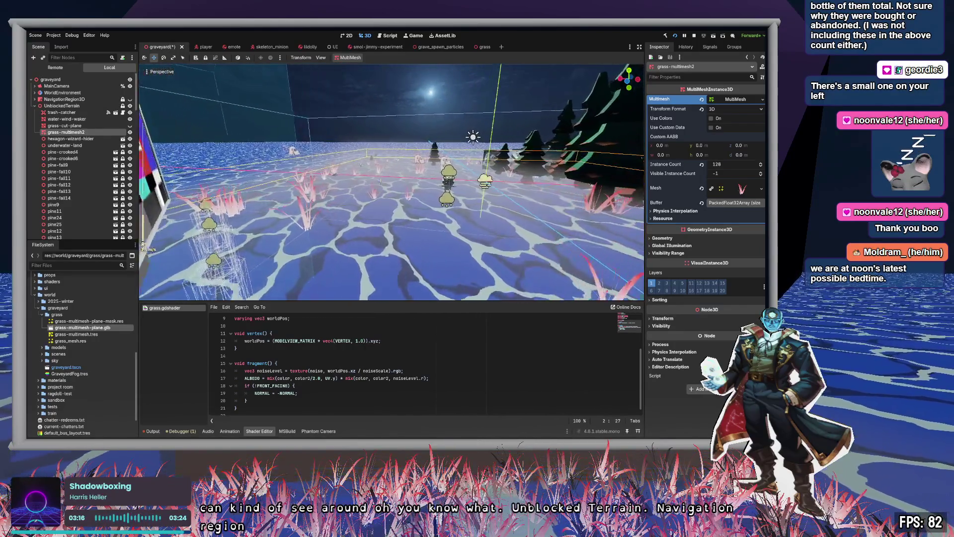
pyautogui.press('w')
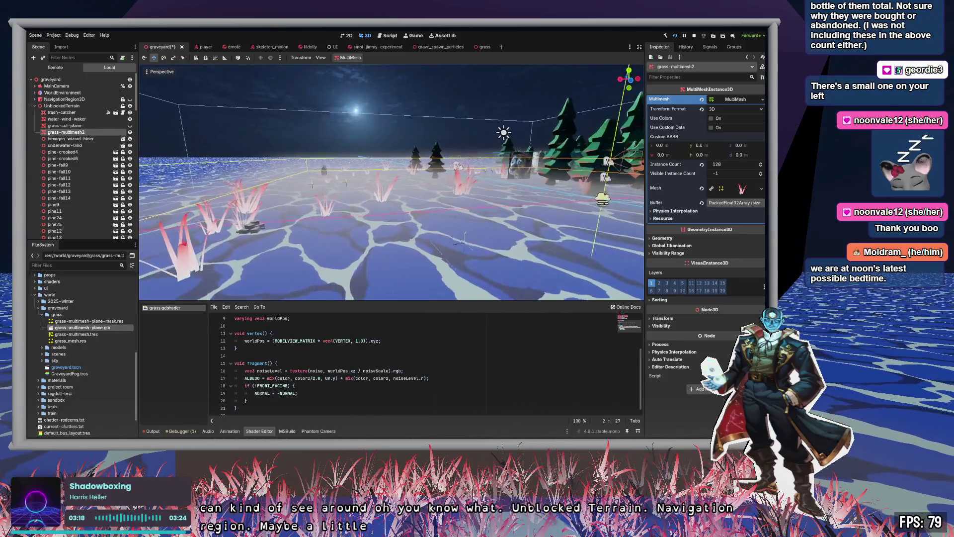
pyautogui.press('s')
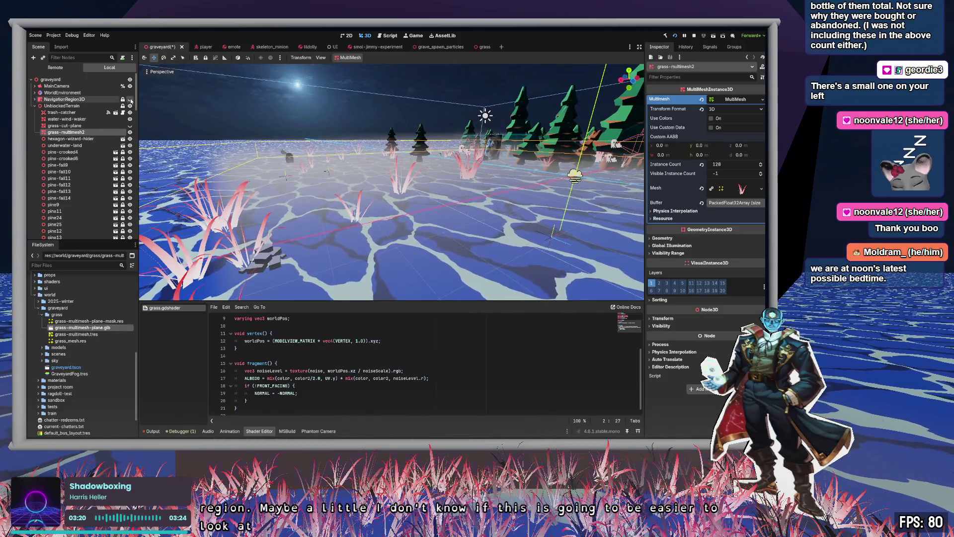
pyautogui.click(130, 99)
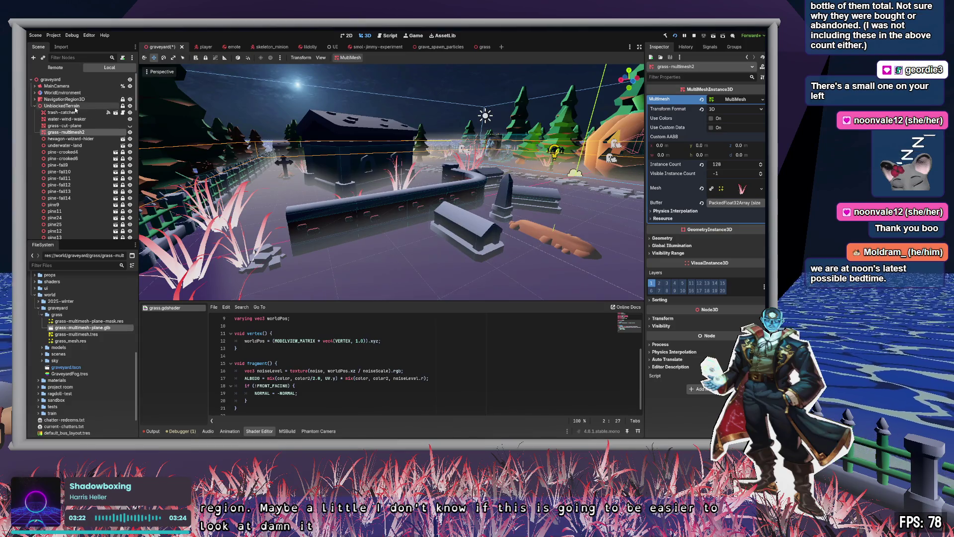
# - Fly among the pumpkins, graves and pine trees to inspect the sparse grass
pyautogui.press('w')
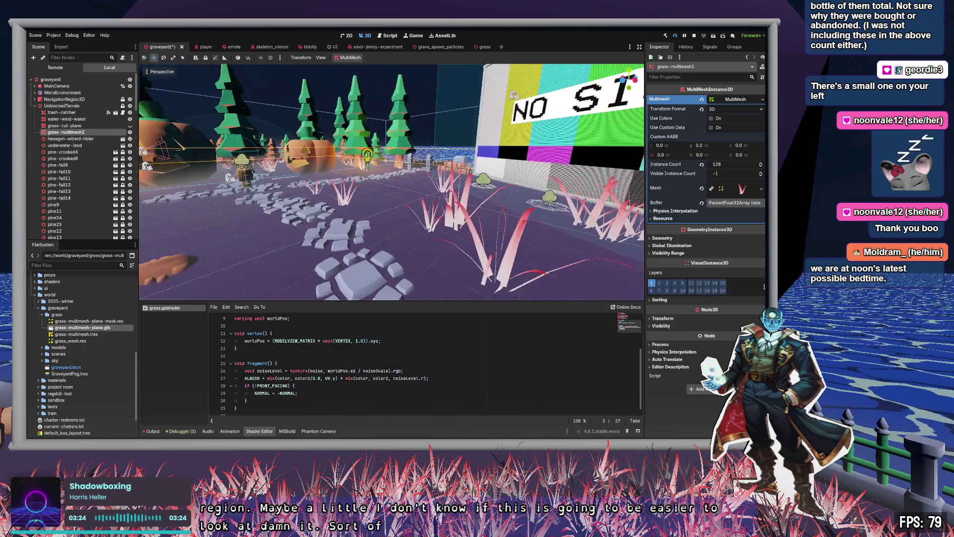
pyautogui.press('s')
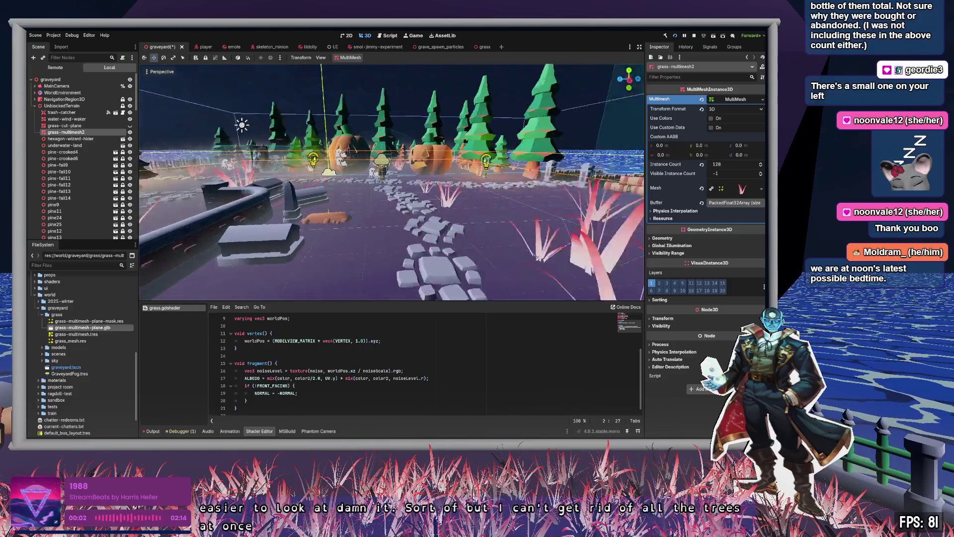
pyautogui.press('w')
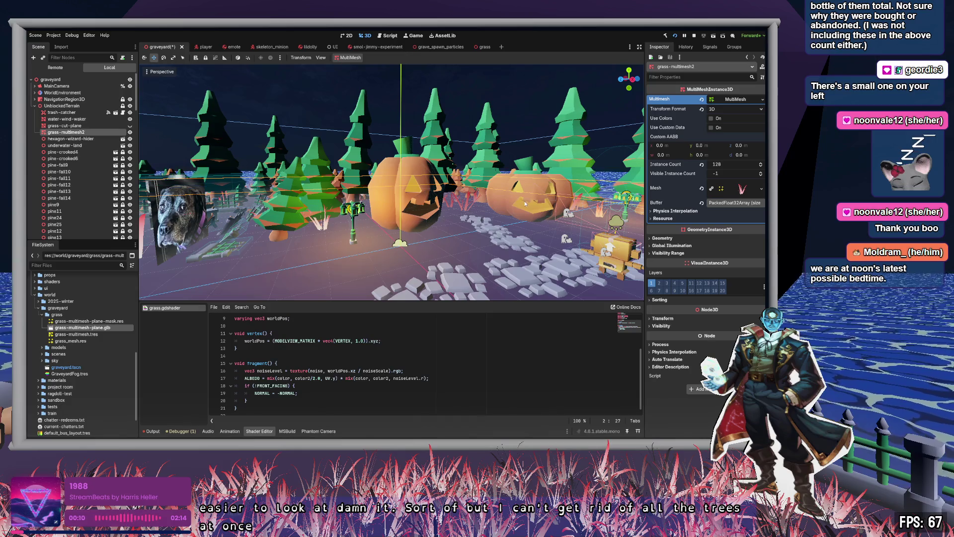
pyautogui.press('w')
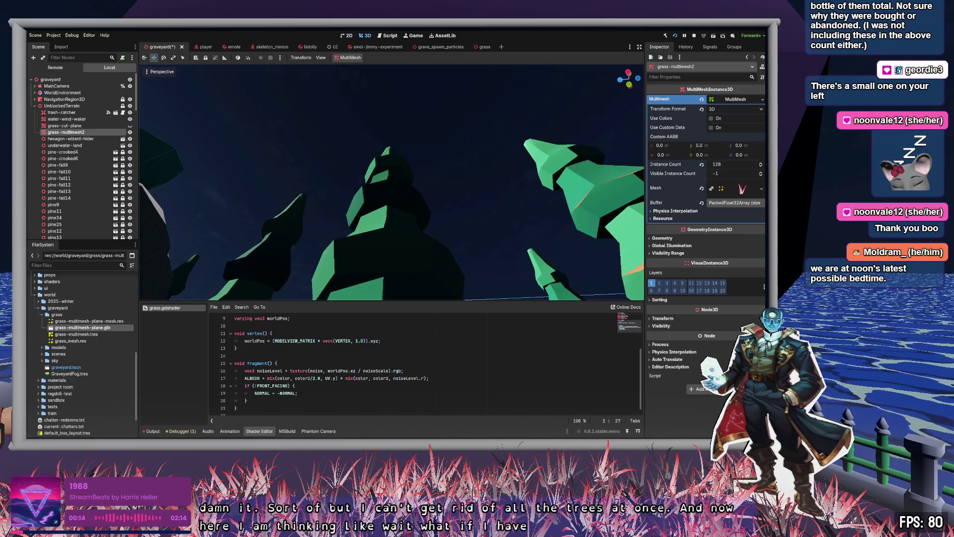
pyautogui.press('s')
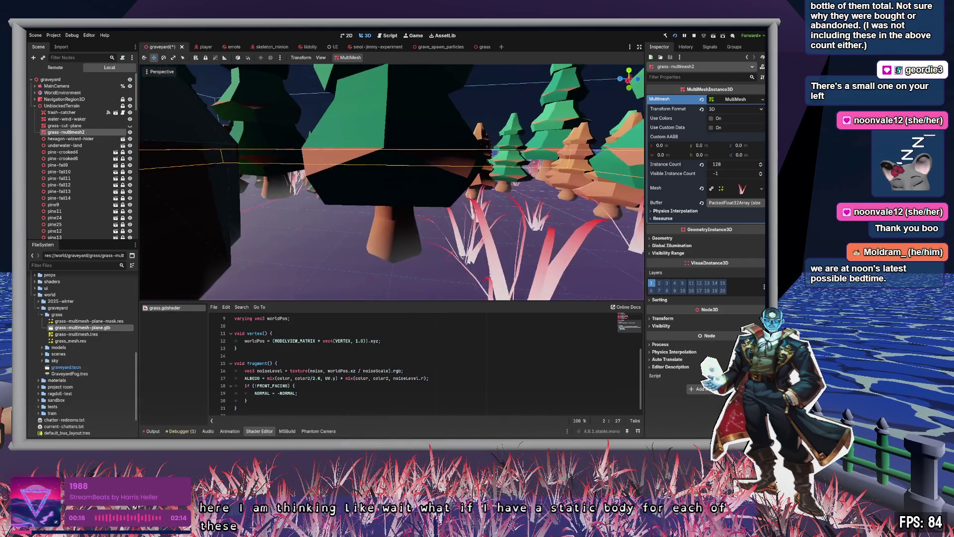
pyautogui.press('a')
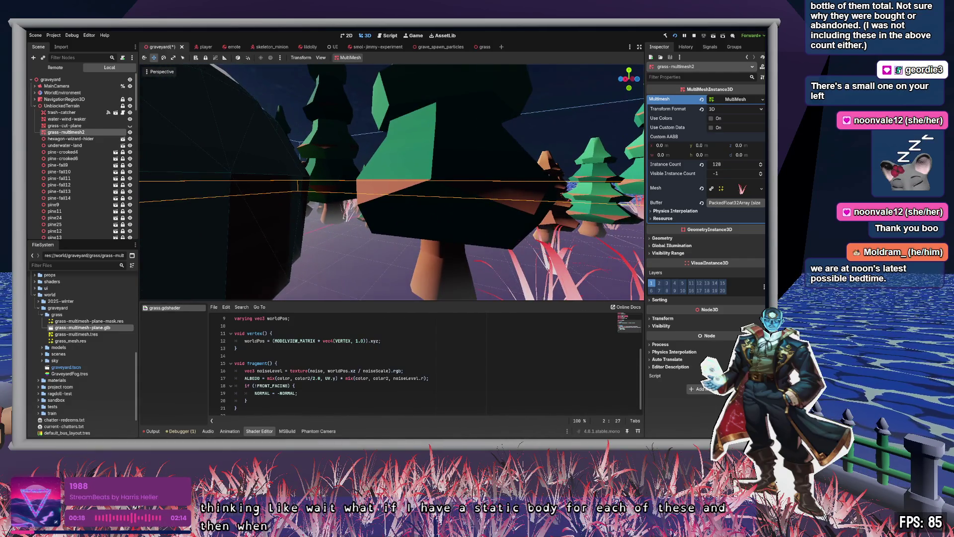
pyautogui.press('a')
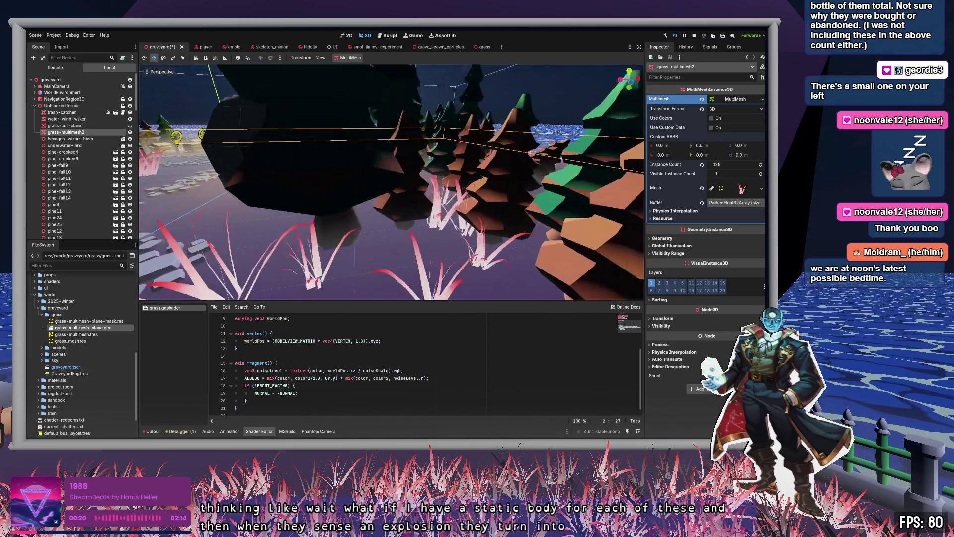
pyautogui.press('w')
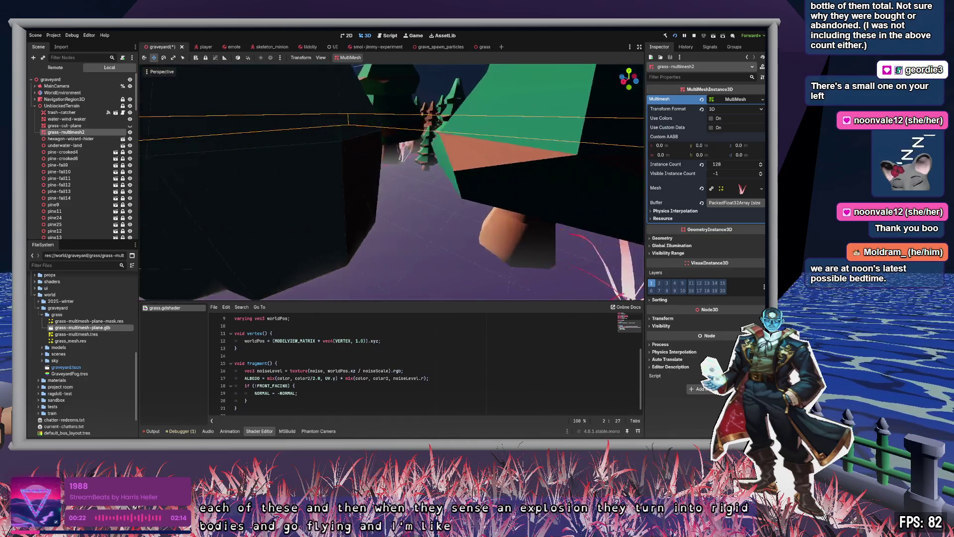
pyautogui.press('s')
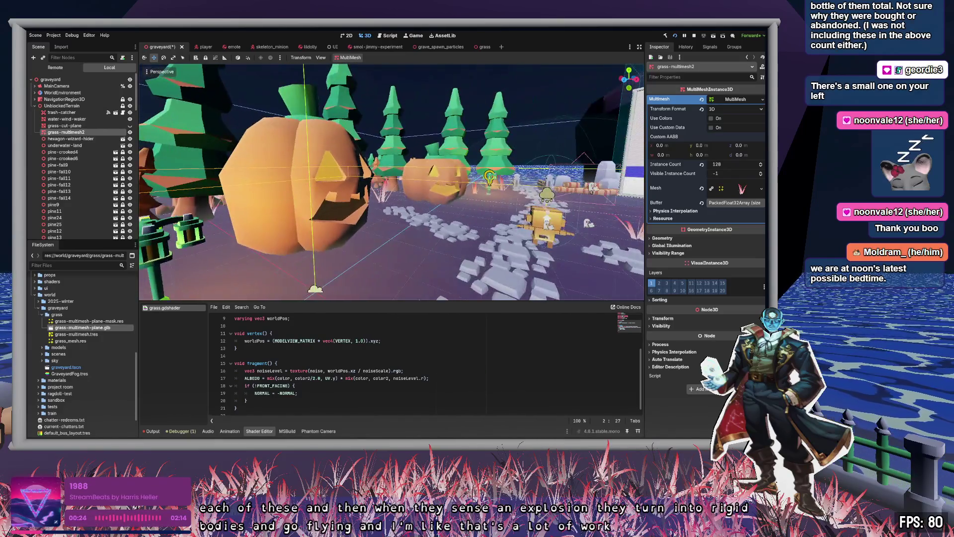
pyautogui.press('d')
pyautogui.press('w')
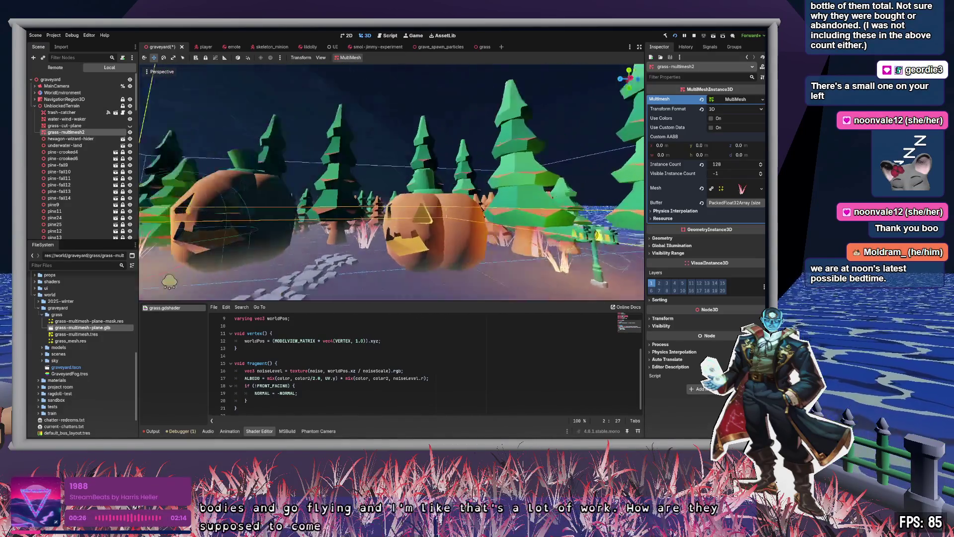
pyautogui.press('s')
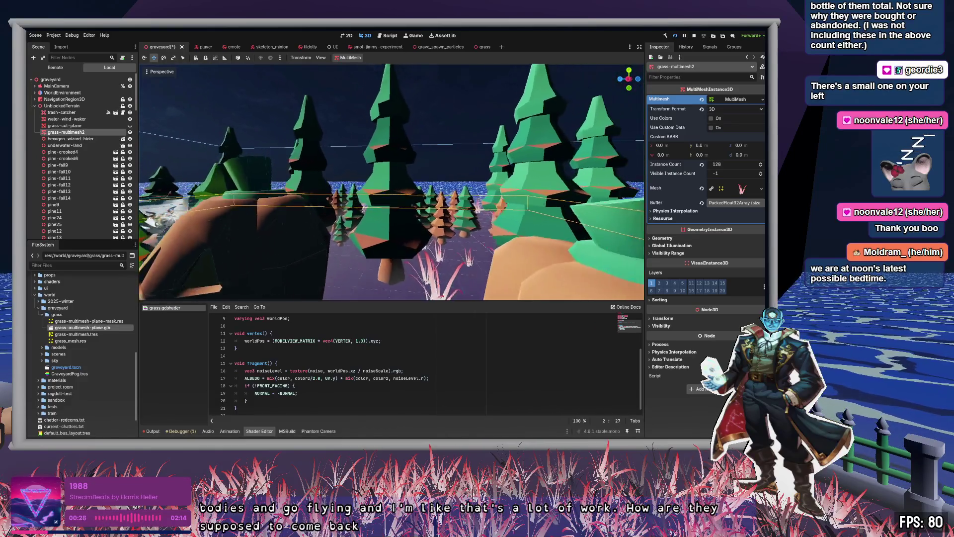
pyautogui.click(401, 115)
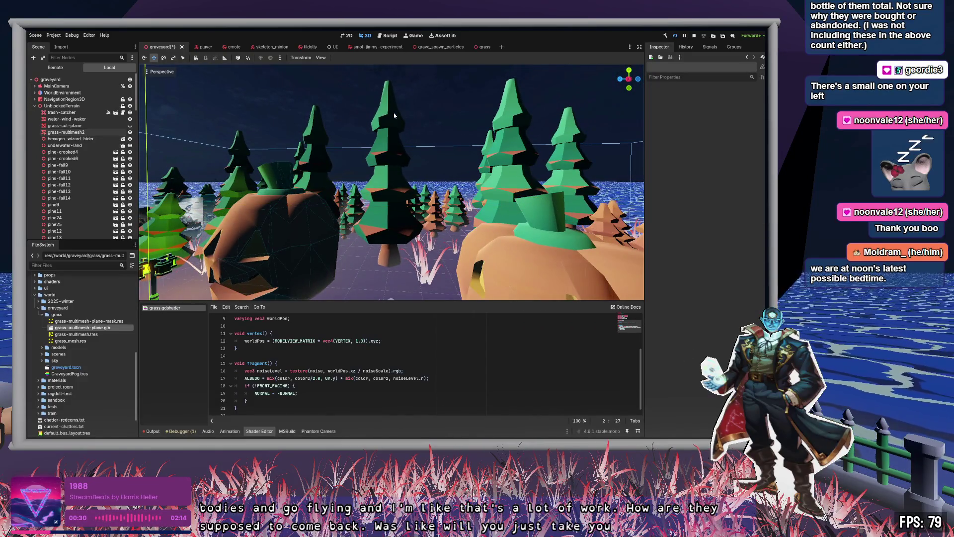
pyautogui.press('w')
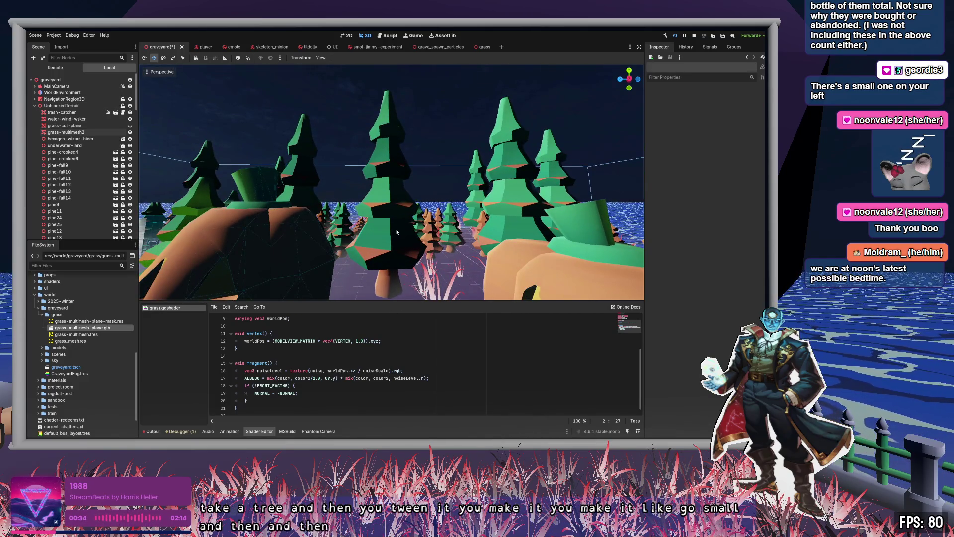
pyautogui.press('s')
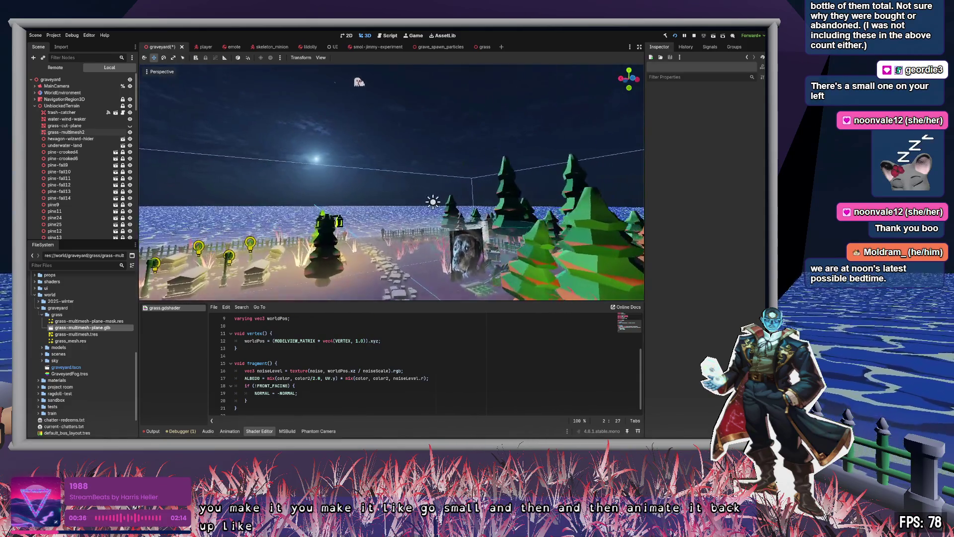
pyautogui.press('w')
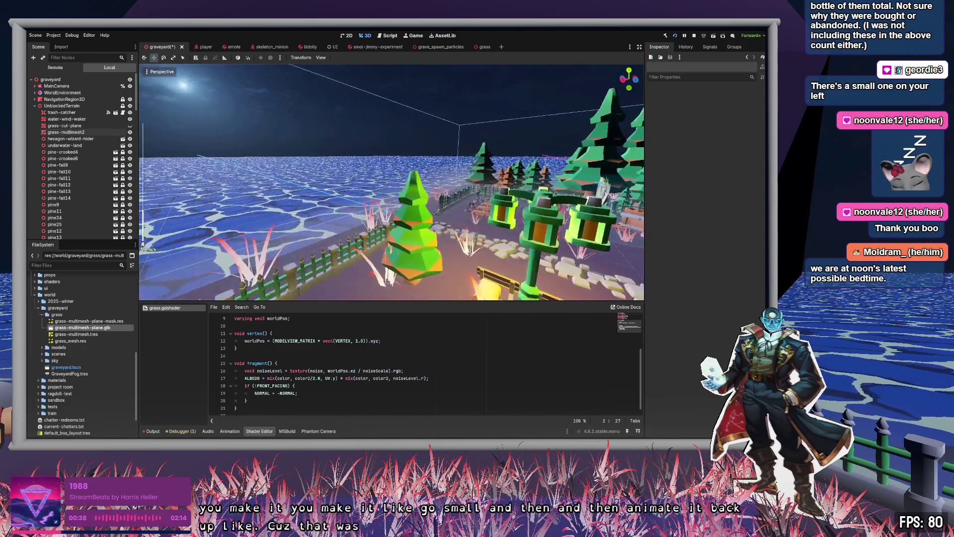
pyautogui.scroll(2, 391, 182)
pyautogui.press('w')
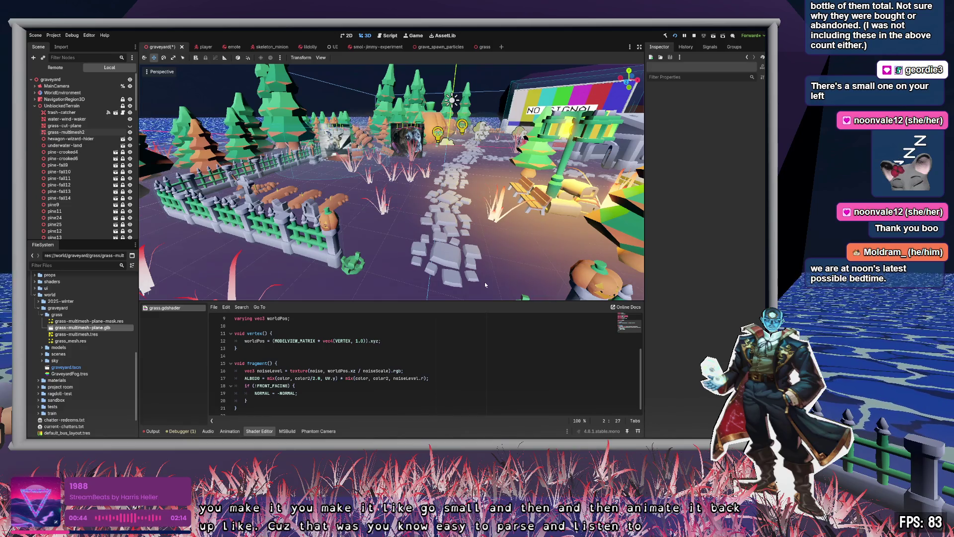
pyautogui.click(83, 132)
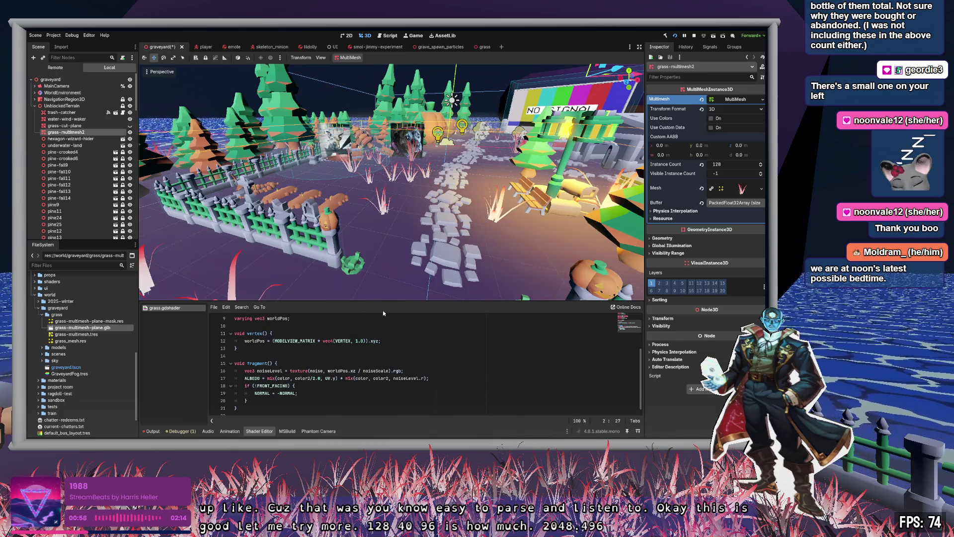
pyautogui.write('4096')
pyautogui.press('Return')
pyautogui.scroll(-5, 392, 182)
pyautogui.scroll(-5, 391, 181)
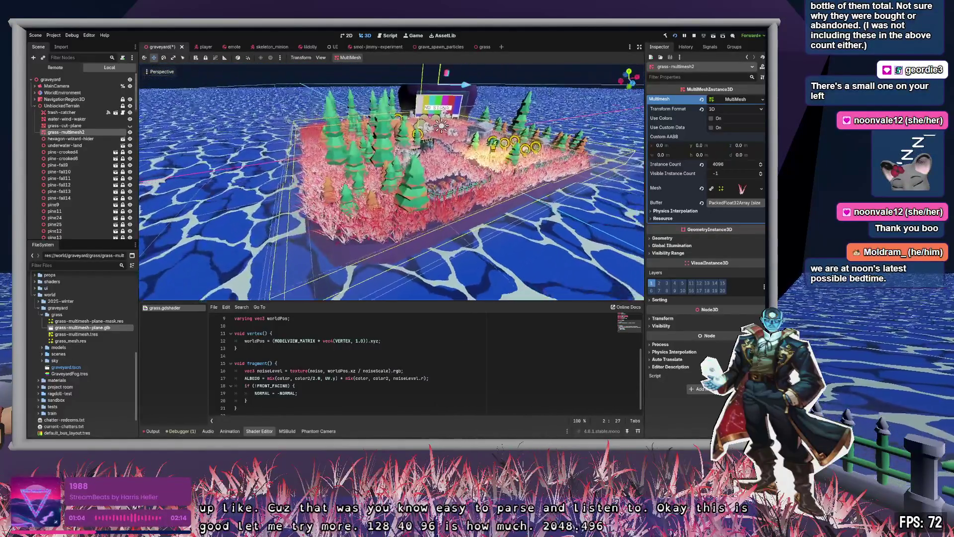
pyautogui.scroll(5, 391, 181)
pyautogui.scroll(5, 391, 181)
pyautogui.scroll(-3, 392, 182)
pyautogui.scroll(4, 392, 181)
pyautogui.scroll(4, 391, 182)
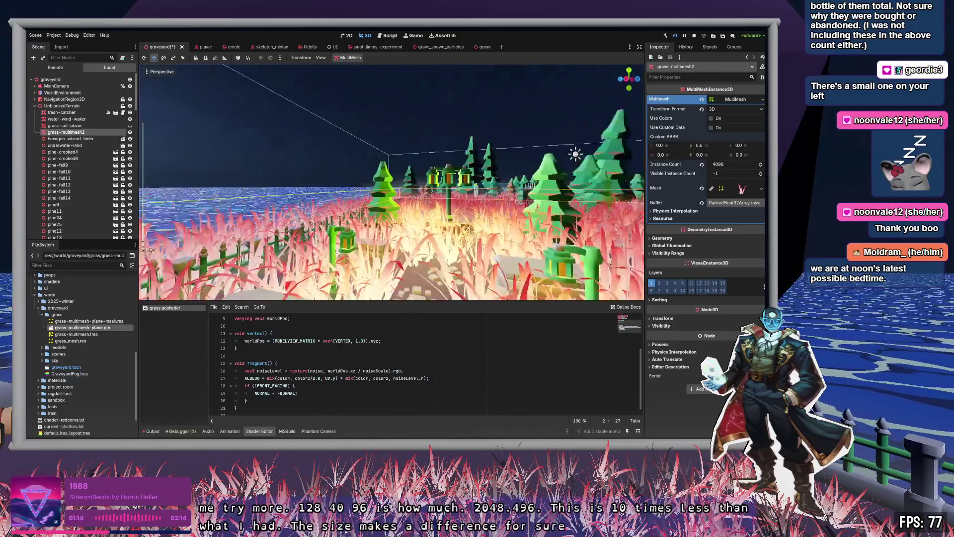
pyautogui.scroll(3, 391, 182)
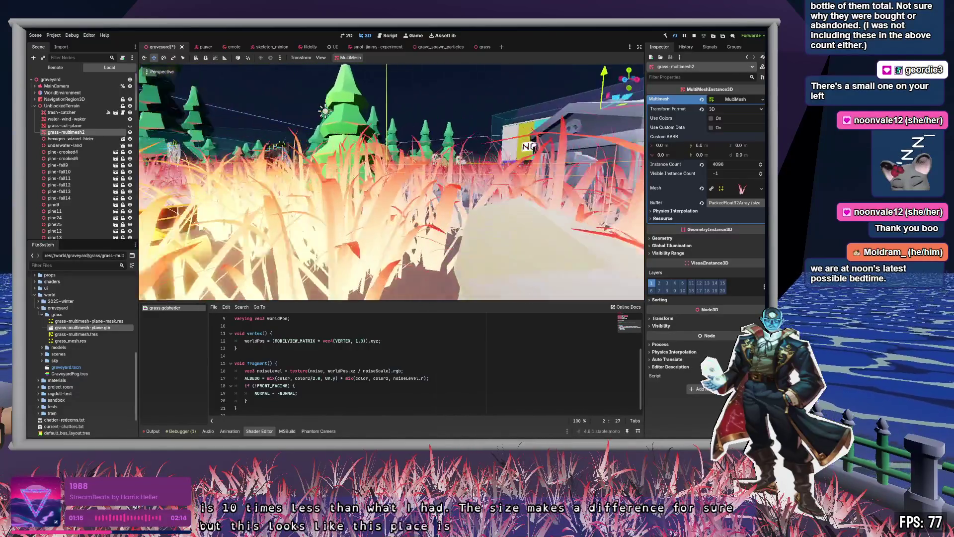
pyautogui.scroll(3, 392, 182)
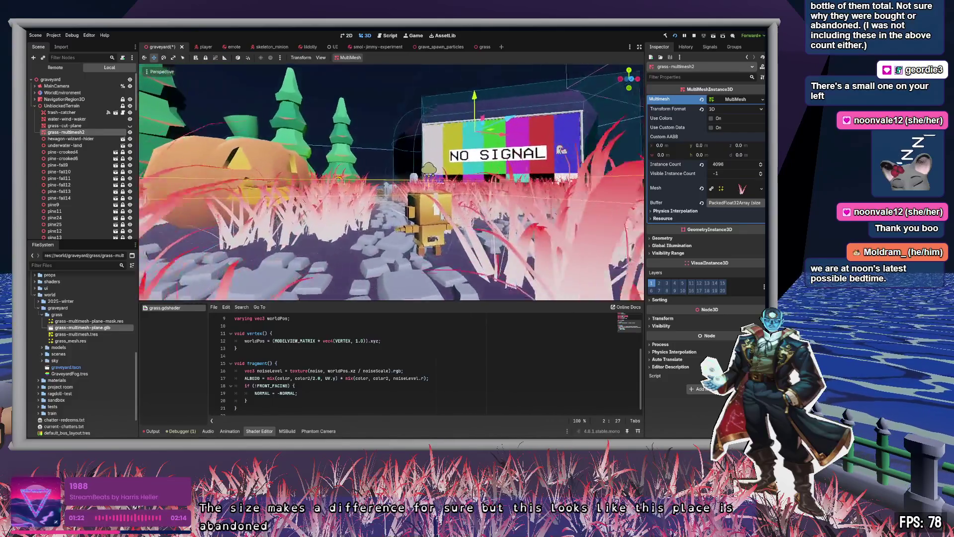
pyautogui.scroll(3, 392, 182)
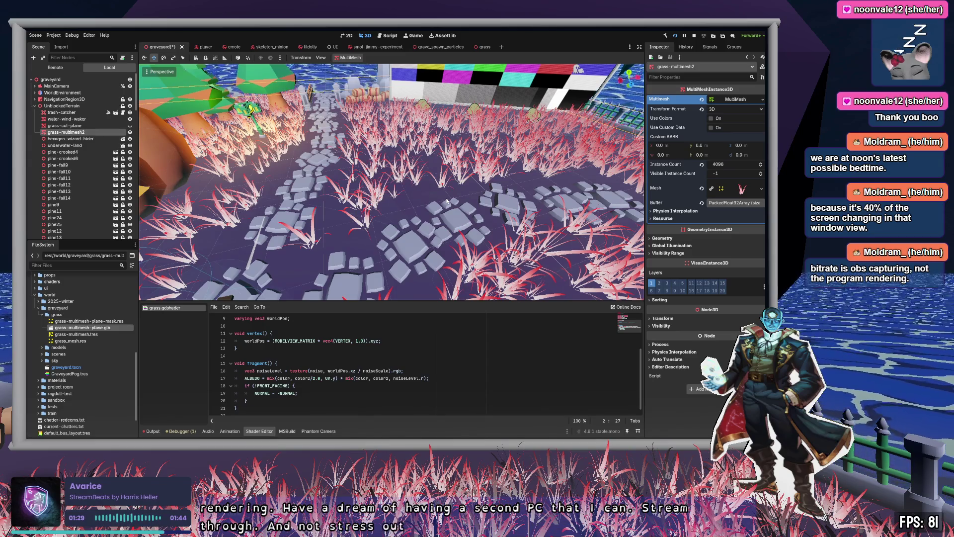
pyautogui.moveTo(447, 200); pyautogui.dragTo(283, 204)
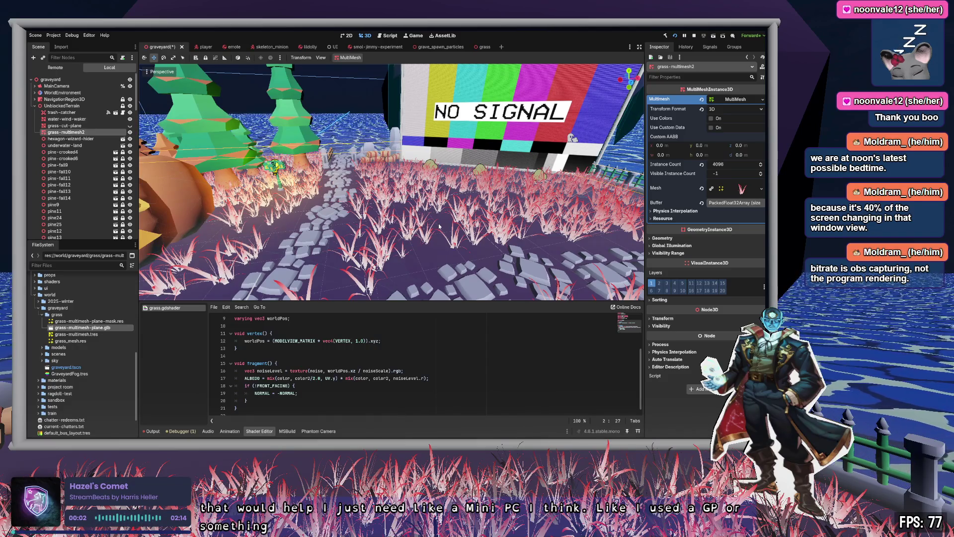
# - Move the view down into the dense 8192-instance grass blades
pyautogui.moveTo(447, 225)
pyautogui.mouseDown()
pyautogui.moveTo(437, 219)
pyautogui.moveTo(427, 243)
pyautogui.moveTo(447, 222)
pyautogui.mouseUp()
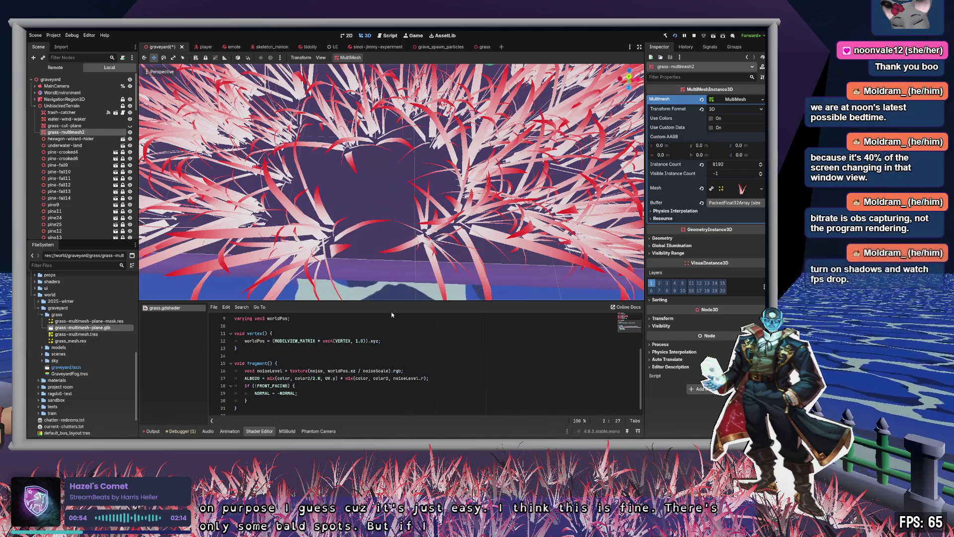
# - Expand and collapse the Mesh resource, then expand Geometry and open the Cast Shadow options
pyautogui.scroll(-5, 391, 181)
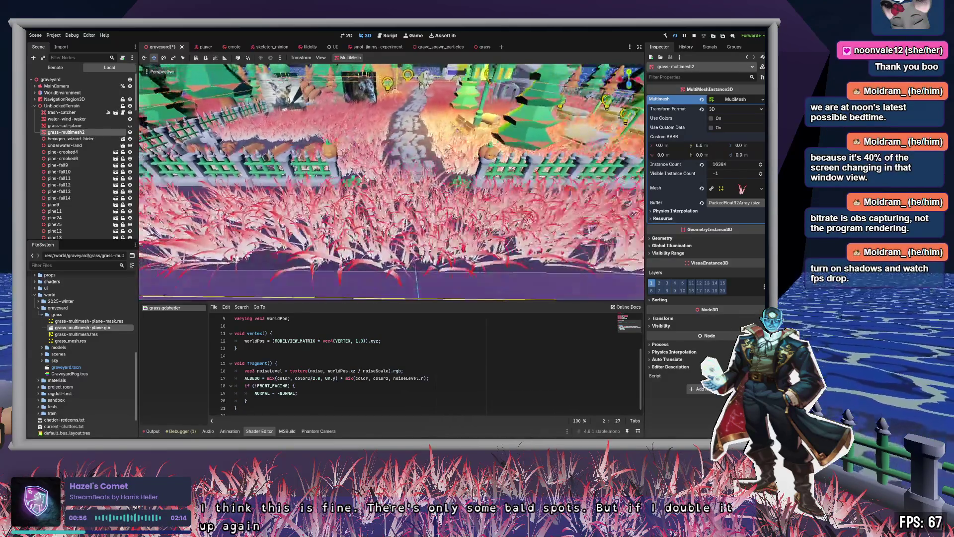
pyautogui.scroll(5, 391, 182)
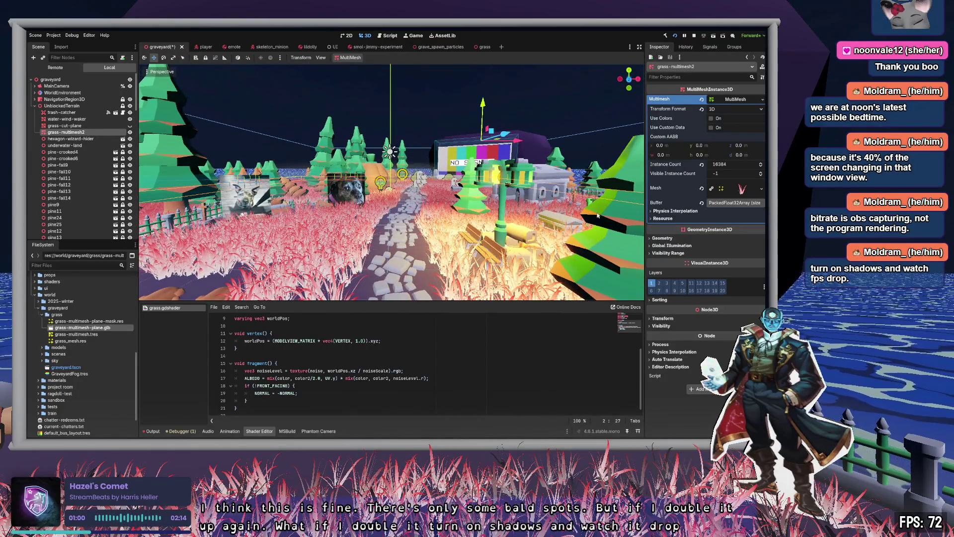
pyautogui.click(742, 189)
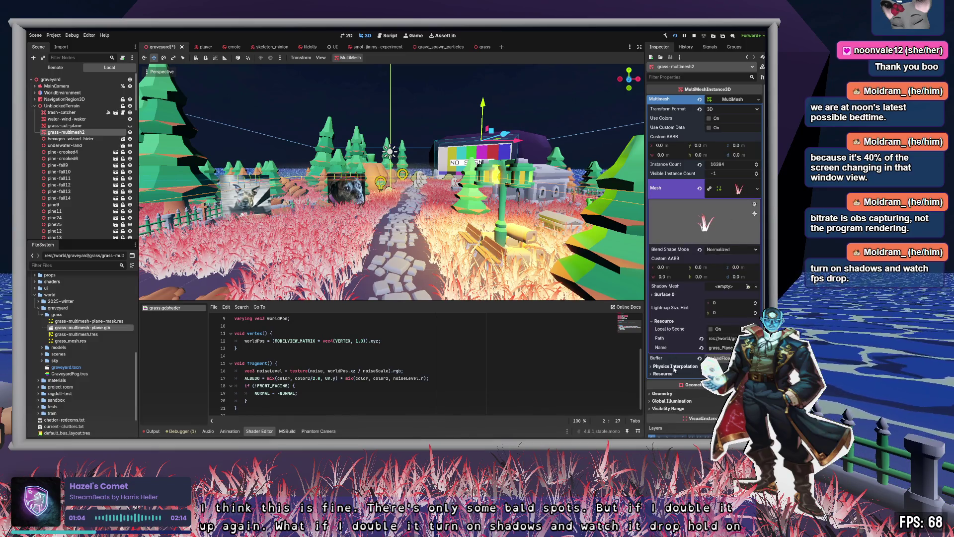
pyautogui.click(739, 188)
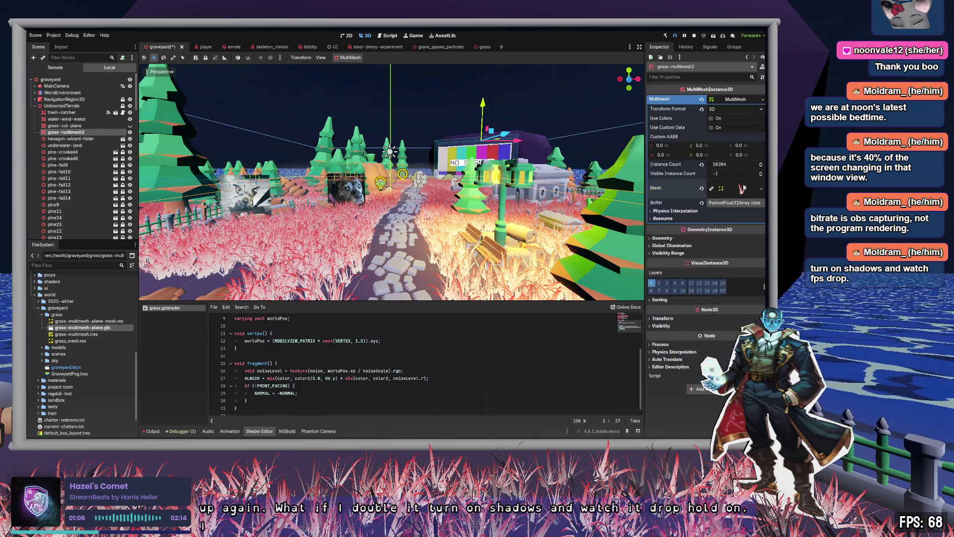
pyautogui.click(663, 238)
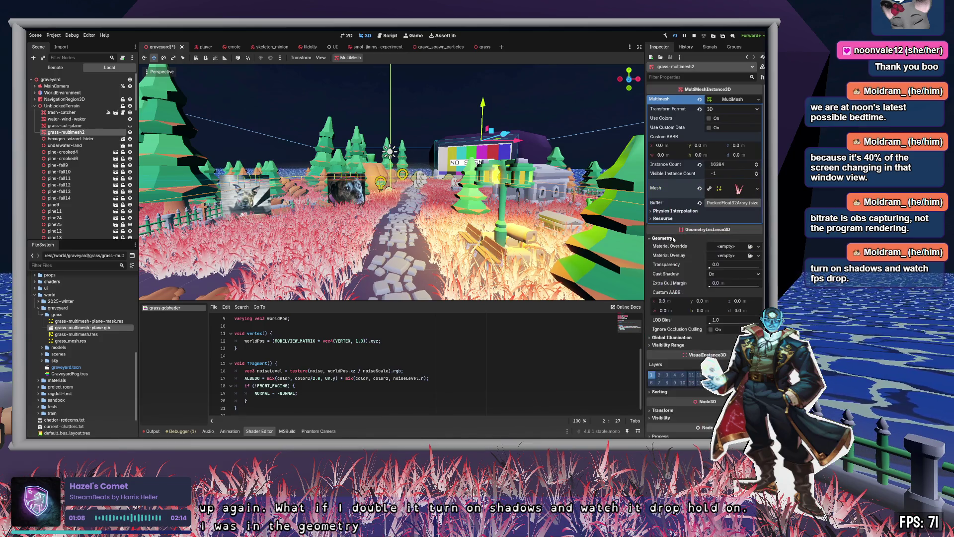
pyautogui.click(711, 273)
pyautogui.click(712, 284)
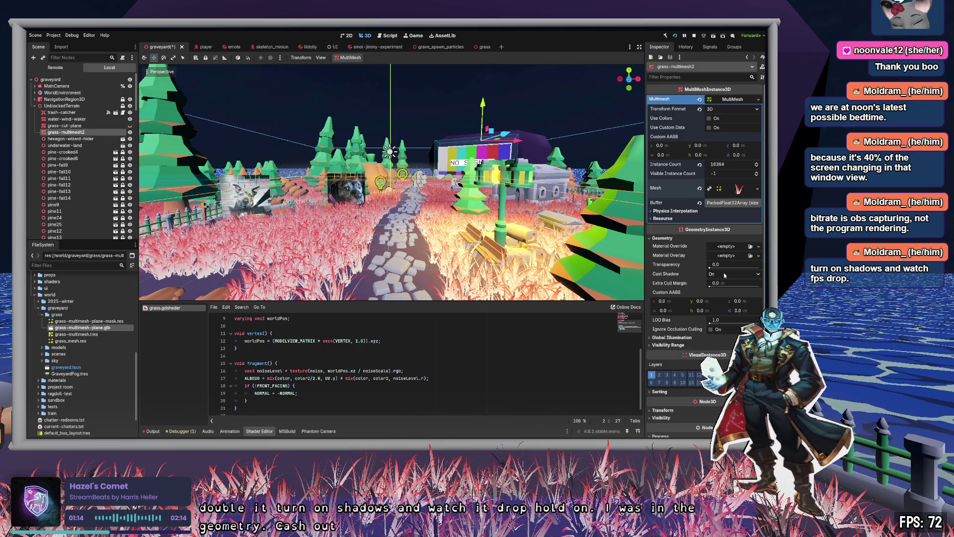
# - Set Cast Shadow to Off, save the scene, and raise Transparency to about 0.8
pyautogui.click(721, 274)
pyautogui.click(721, 283)
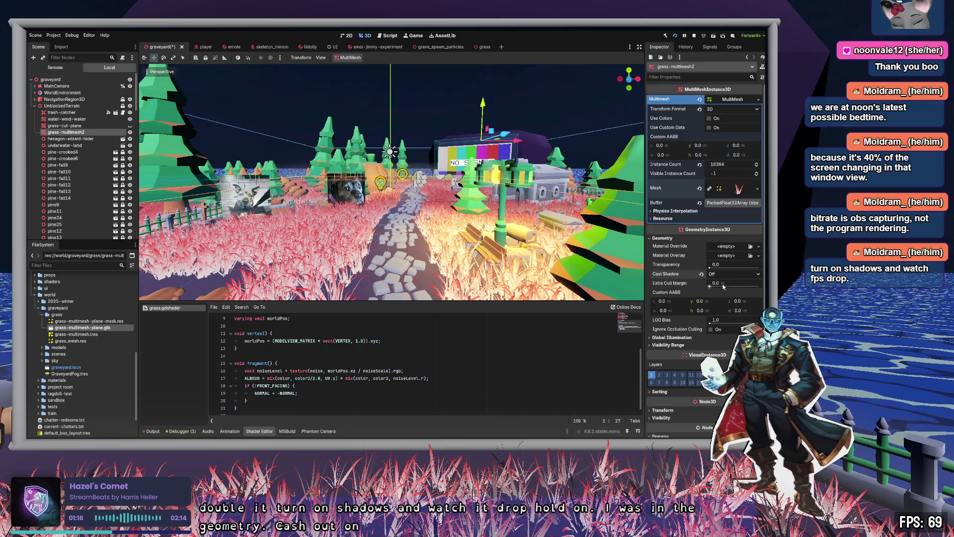
pyautogui.hotkey('ctrl', 's')
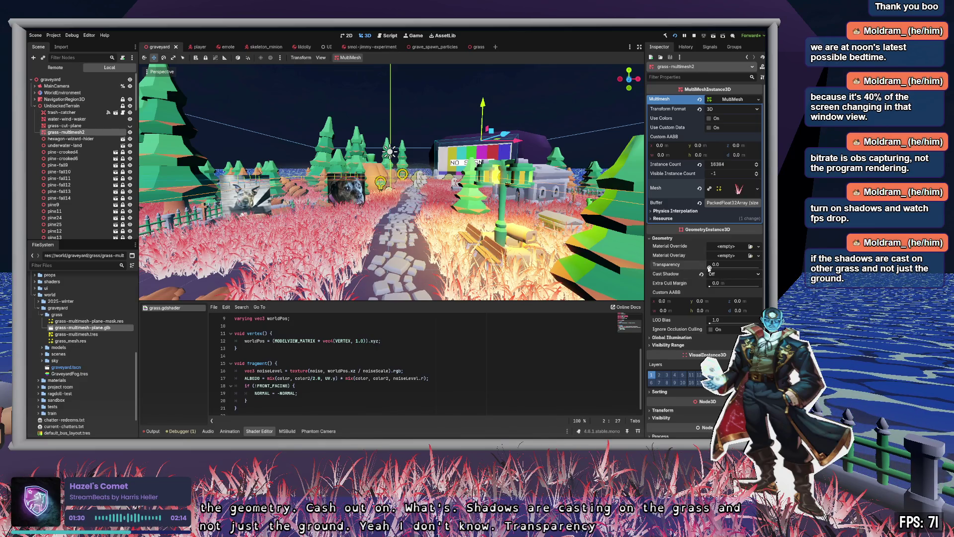
pyautogui.moveTo(708, 268); pyautogui.dragTo(736, 269)
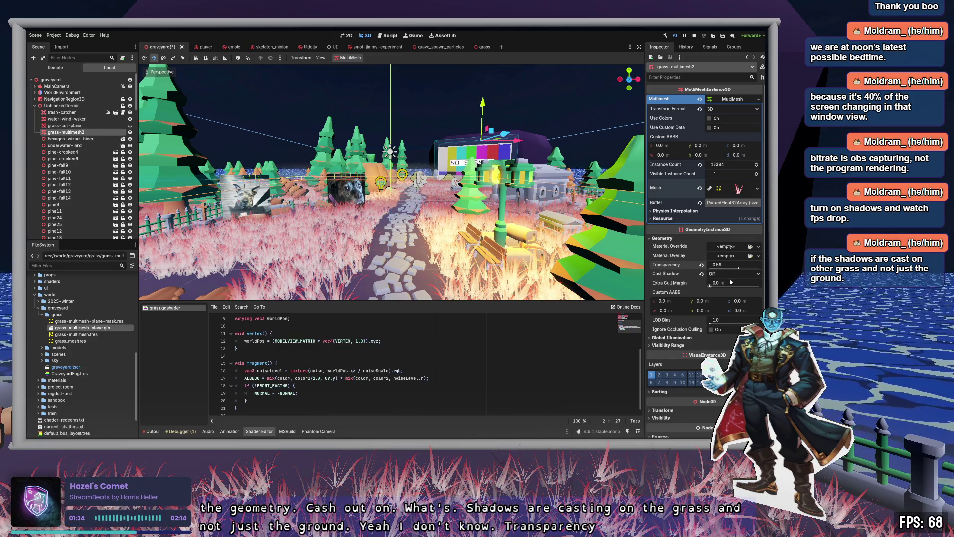
pyautogui.moveTo(738, 268); pyautogui.dragTo(754, 269)
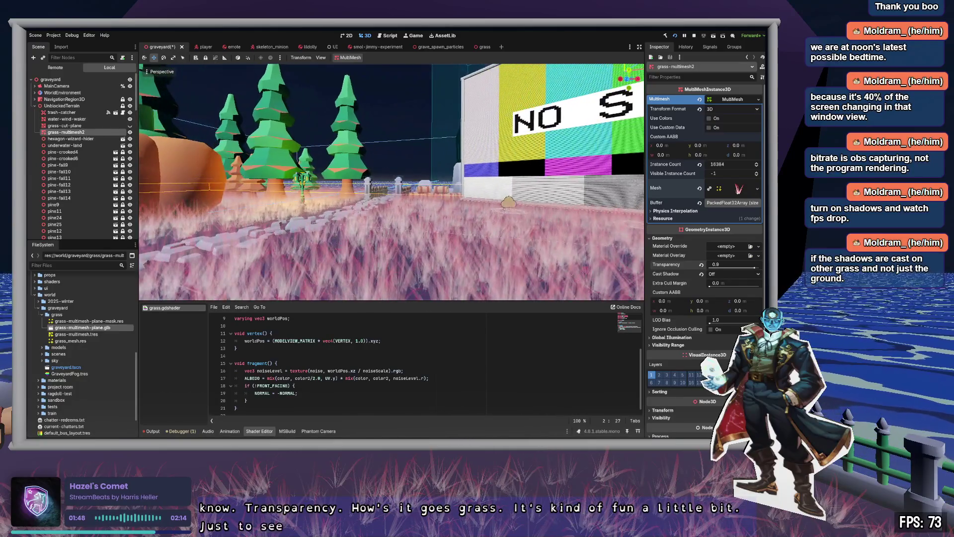
# - Cycle the Cast Shadow modes, reset Transparency to 0.0, and leave Cast Shadow Off
pyautogui.click(701, 274)
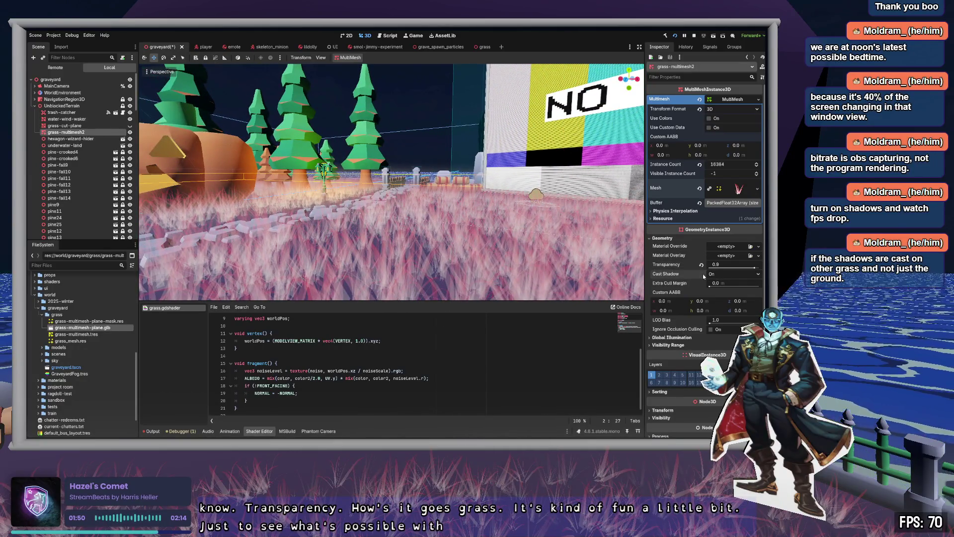
pyautogui.moveTo(391, 182); pyautogui.dragTo(496, 224)
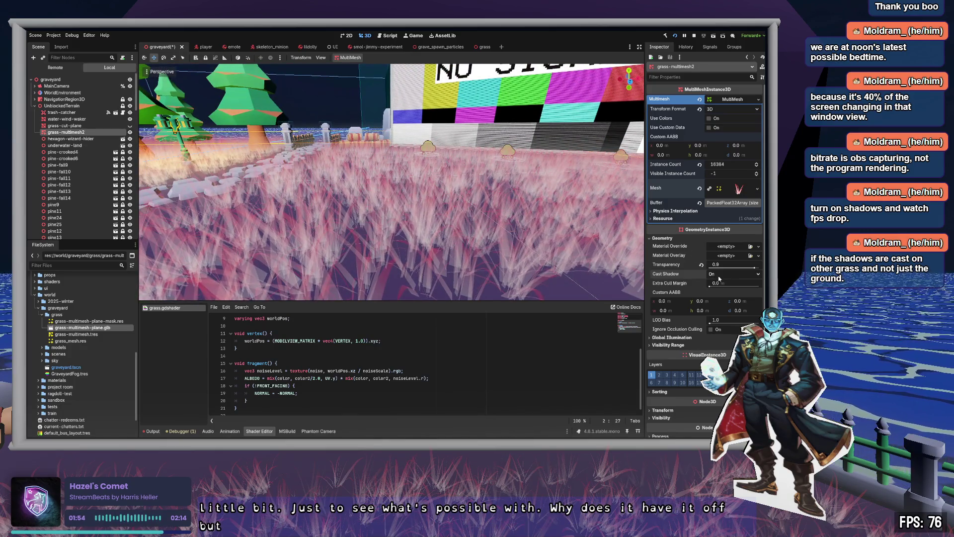
pyautogui.scroll(-1, 723, 278)
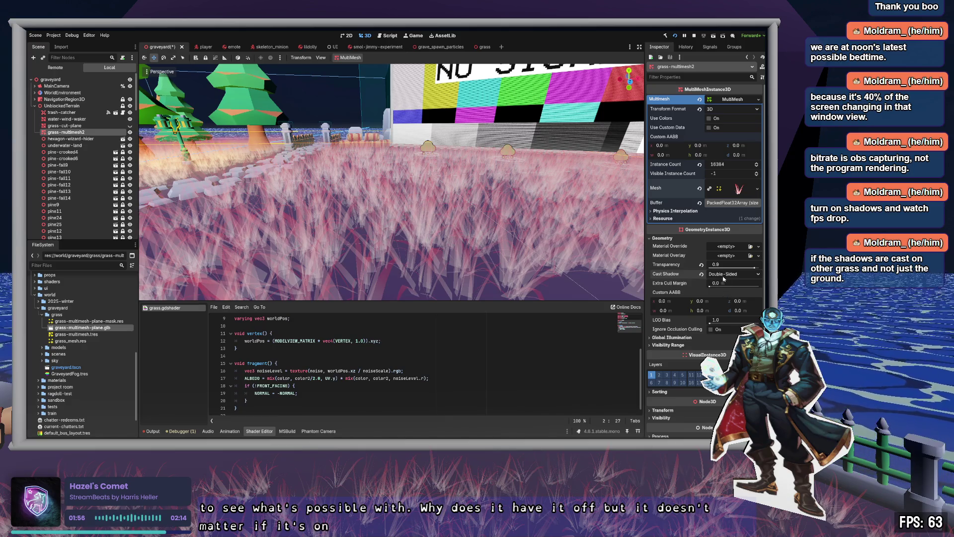
pyautogui.click(701, 265)
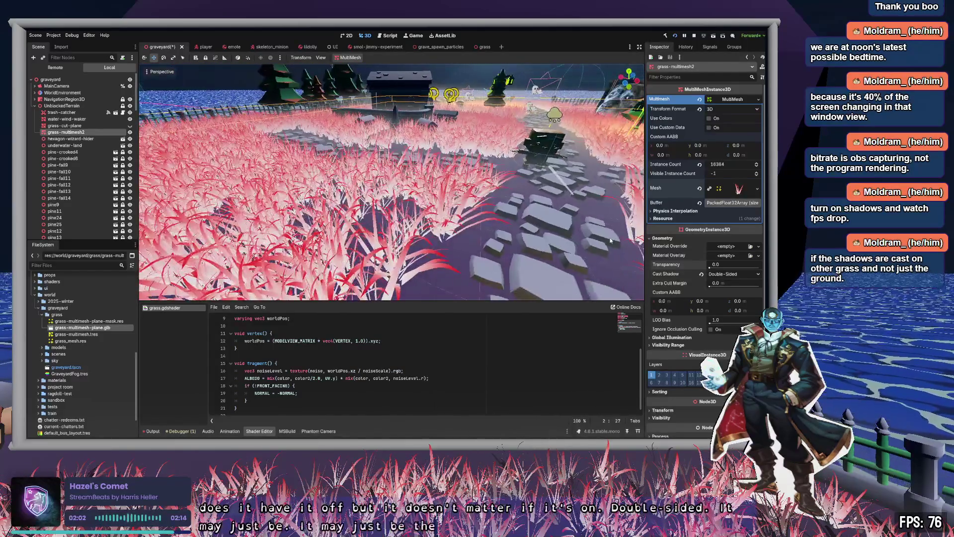
pyautogui.click(701, 274)
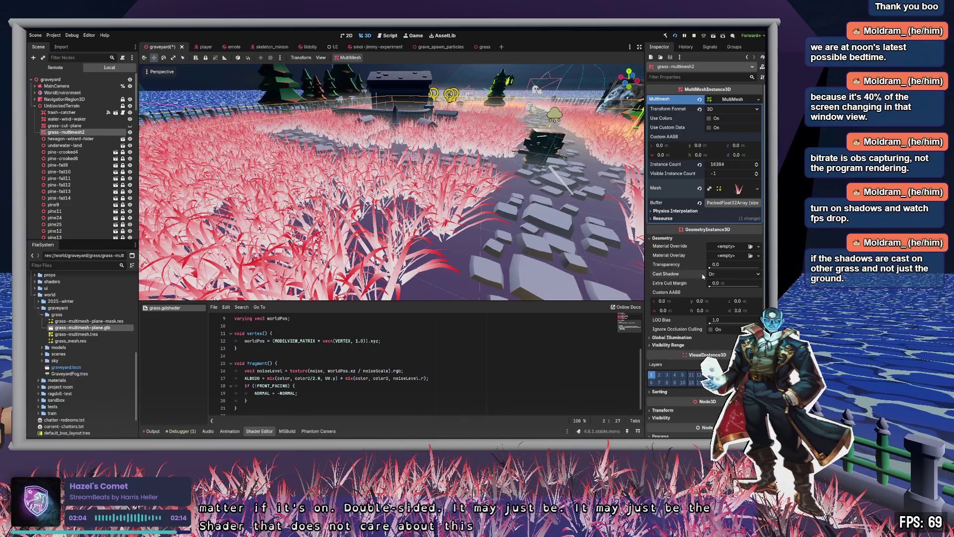
pyautogui.click(722, 275)
pyautogui.click(732, 282)
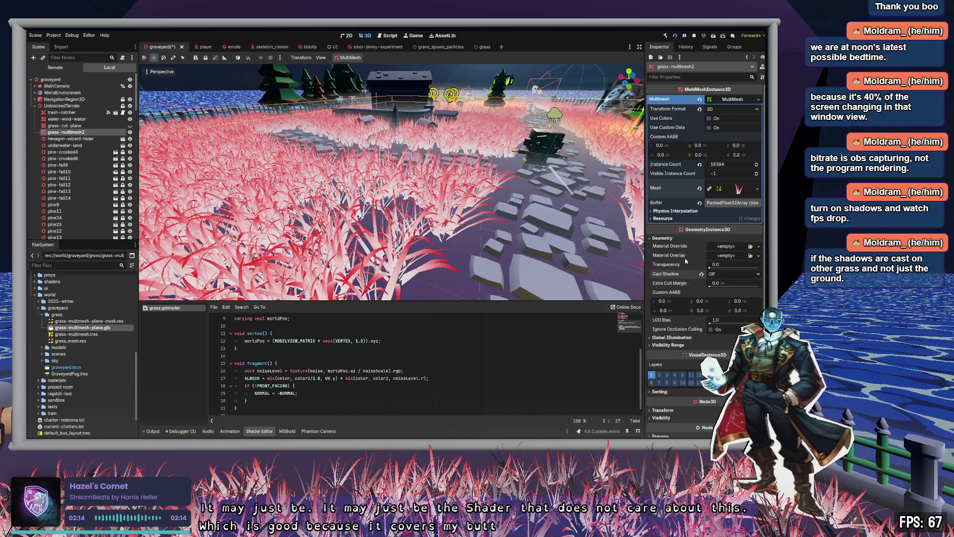
# - Fly over the grass, toggle the Mesh details, then select grass_mesh.res in FileSystem
pyautogui.press('w')
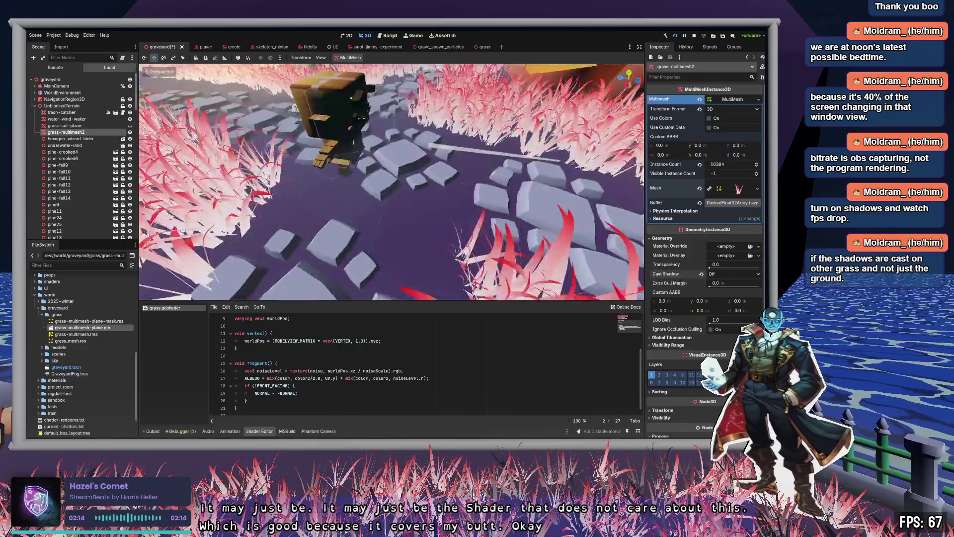
pyautogui.press('s')
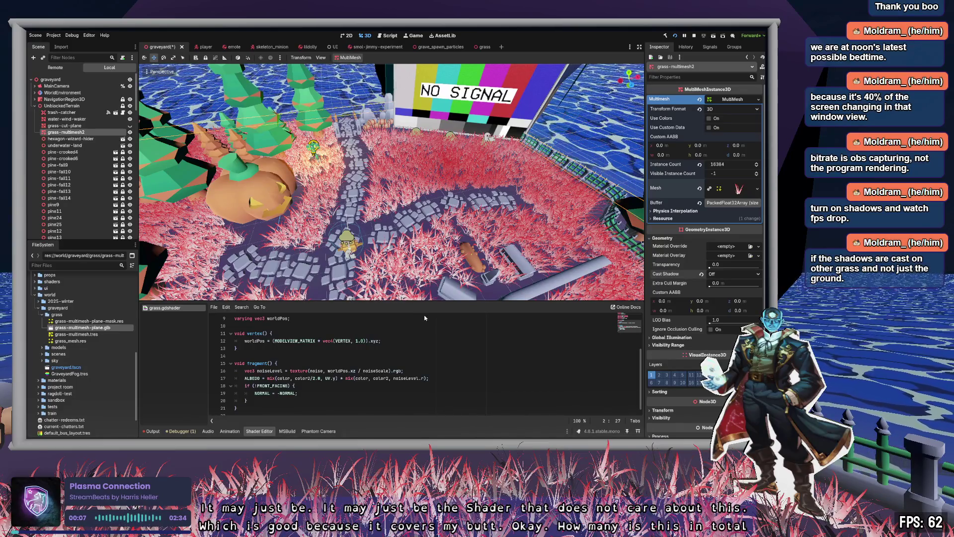
pyautogui.hotkey('shift', 'f')
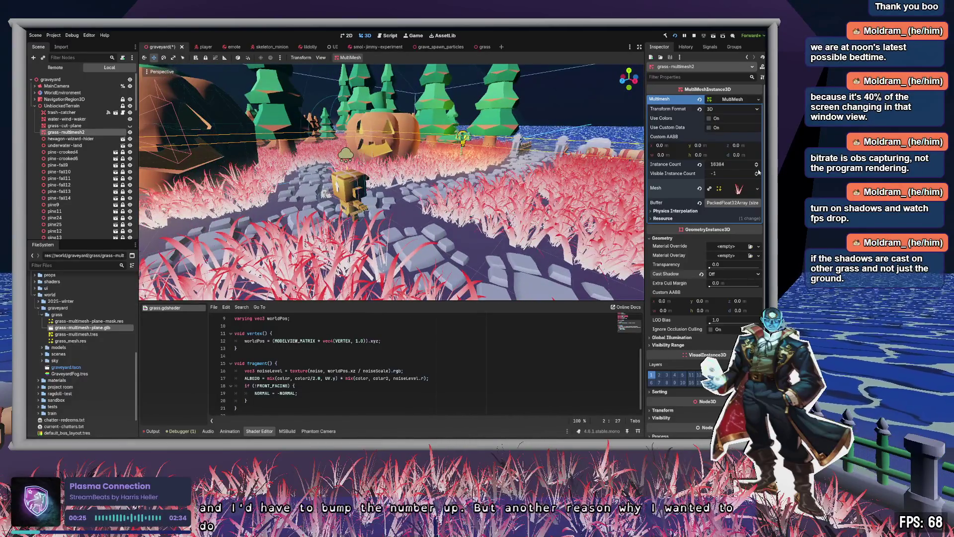
pyautogui.click(741, 188)
pyautogui.click(741, 188)
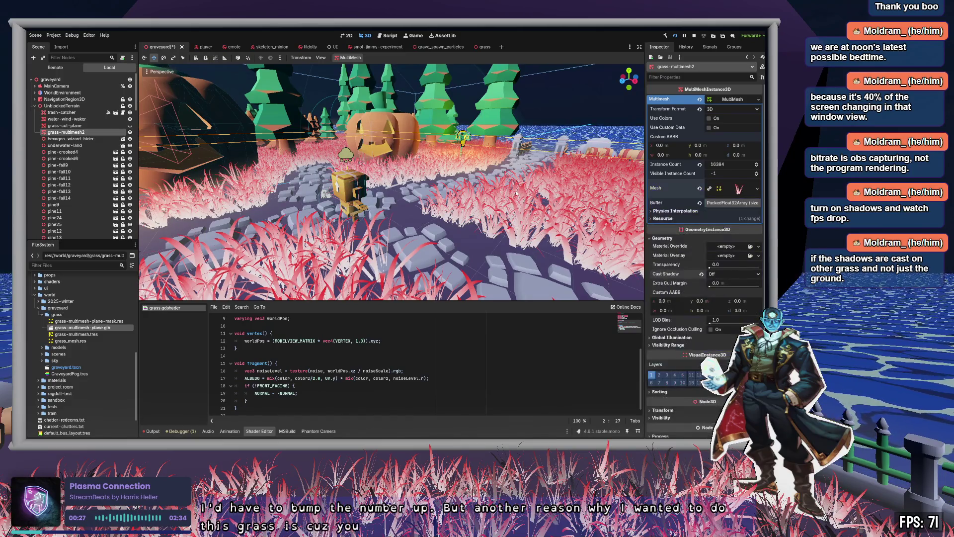
pyautogui.click(85, 341)
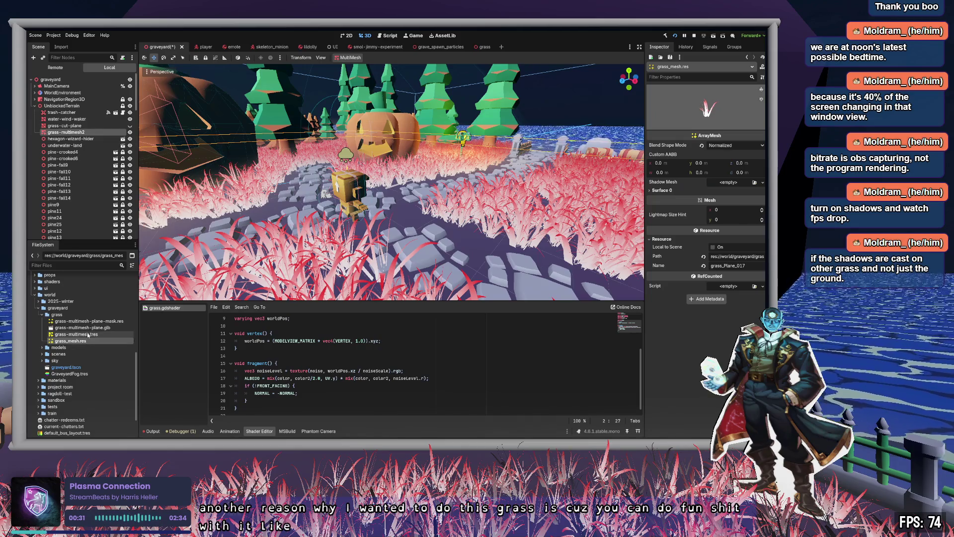
# - Compare grass-multimesh.tres and grass_mesh.res, then expand Surface 0 to show its grass.gdshader material
pyautogui.click(89, 335)
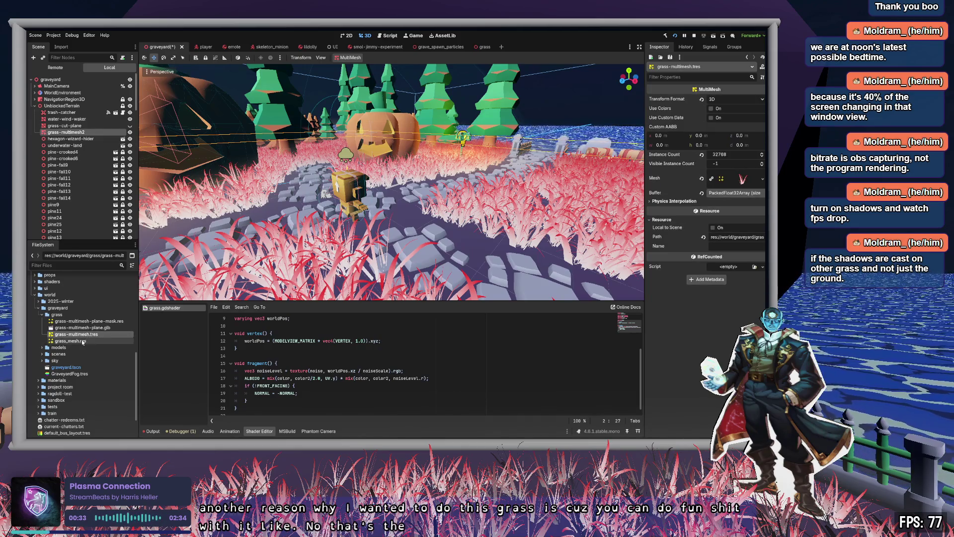
pyautogui.click(82, 341)
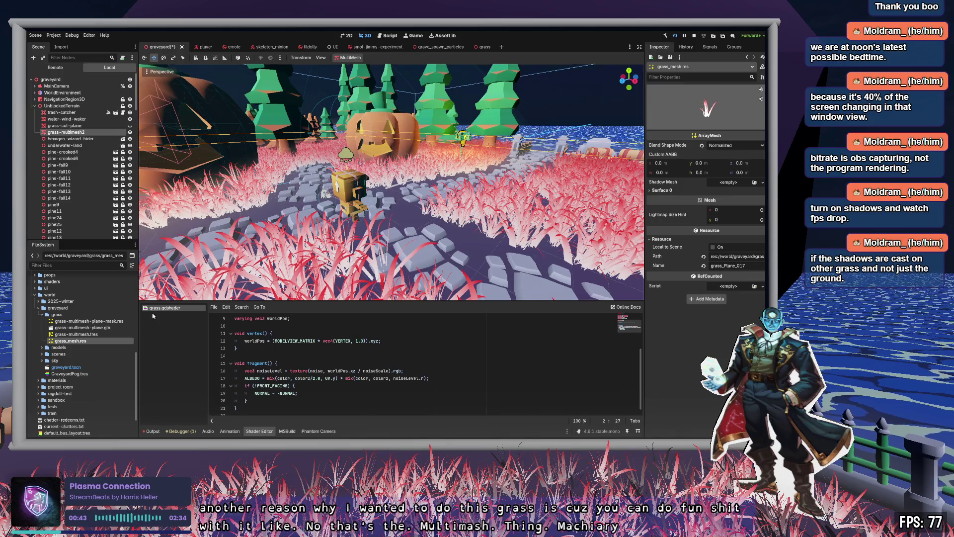
pyautogui.click(77, 333)
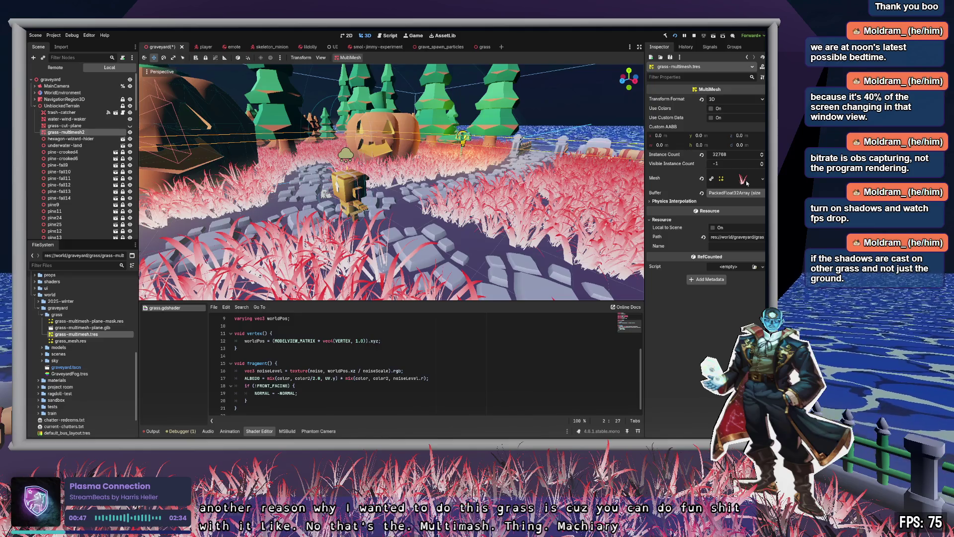
pyautogui.click(743, 180)
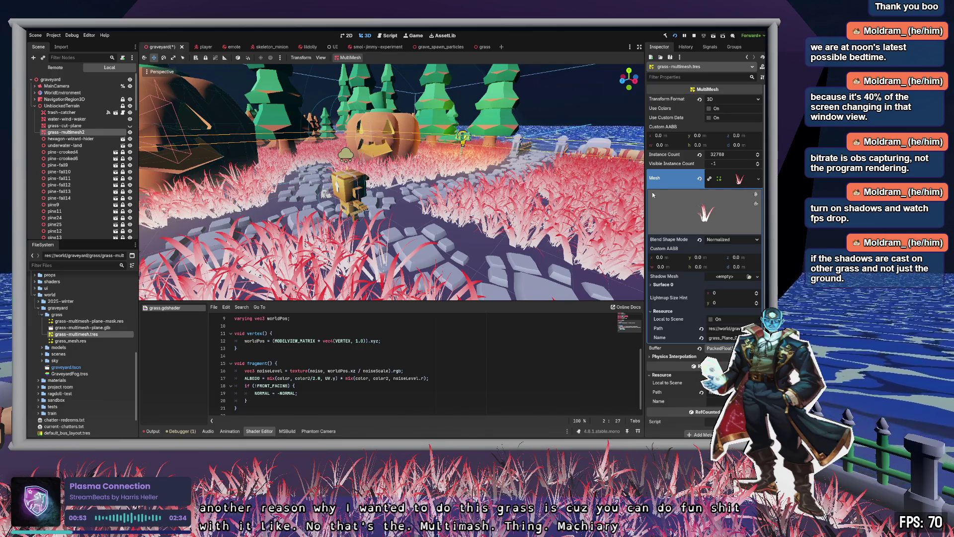
pyautogui.click(682, 312)
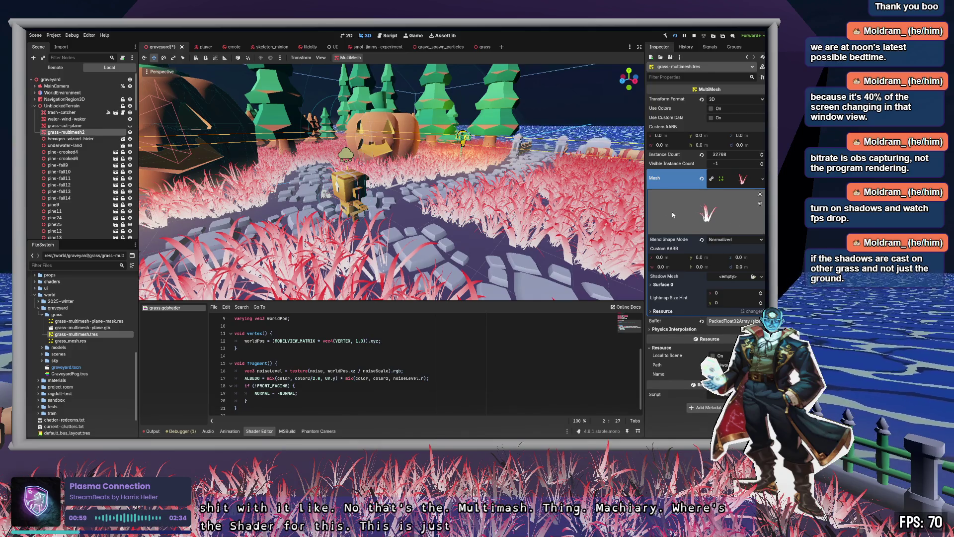
pyautogui.click(78, 341)
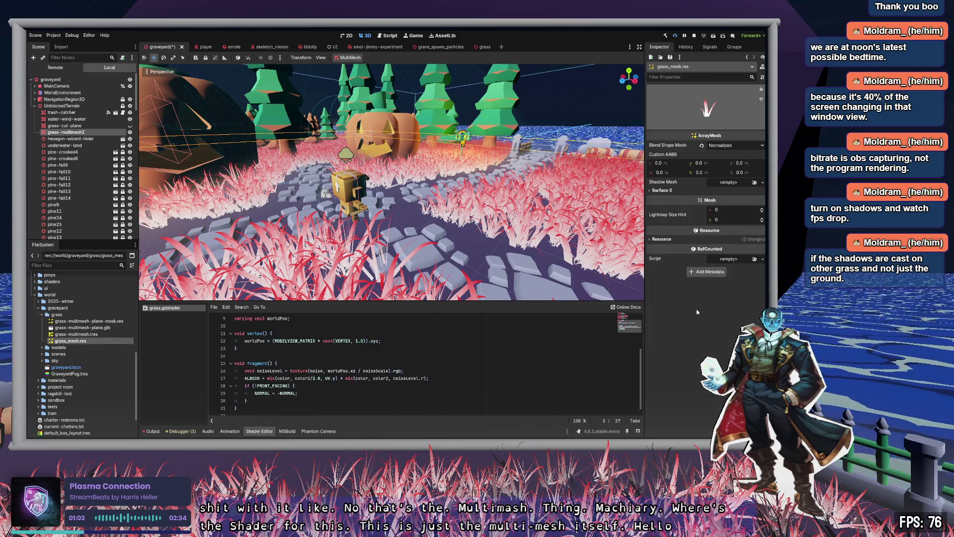
pyautogui.click(666, 191)
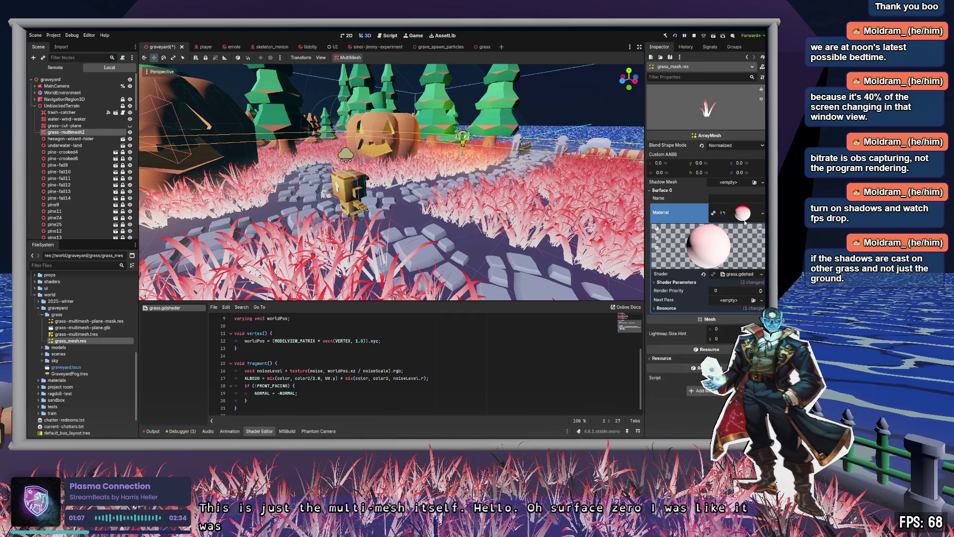
# - Expand the Shader Parameters and fly the camera along the stone path toward the screen
pyautogui.click(679, 282)
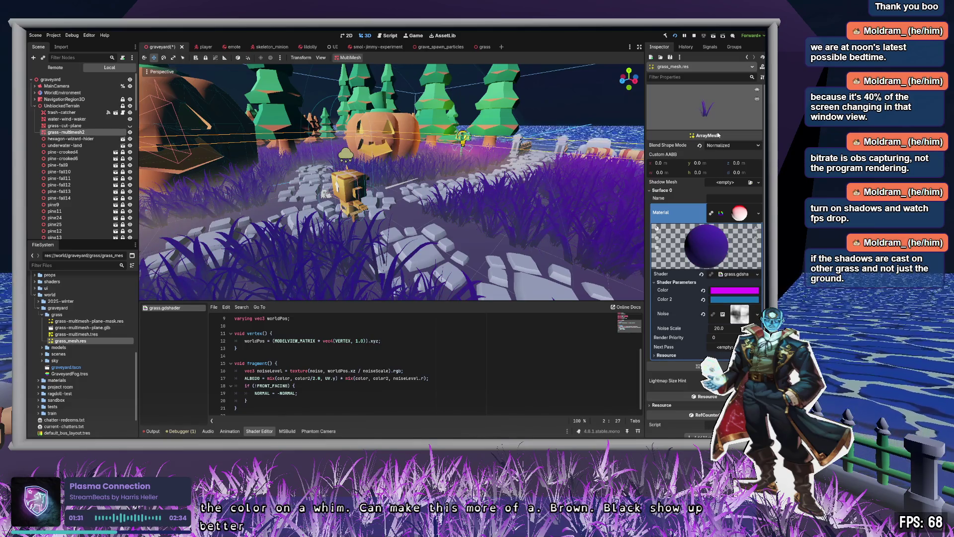
pyautogui.moveTo(566, 224); pyautogui.dragTo(604, 227)
pyautogui.press('s')
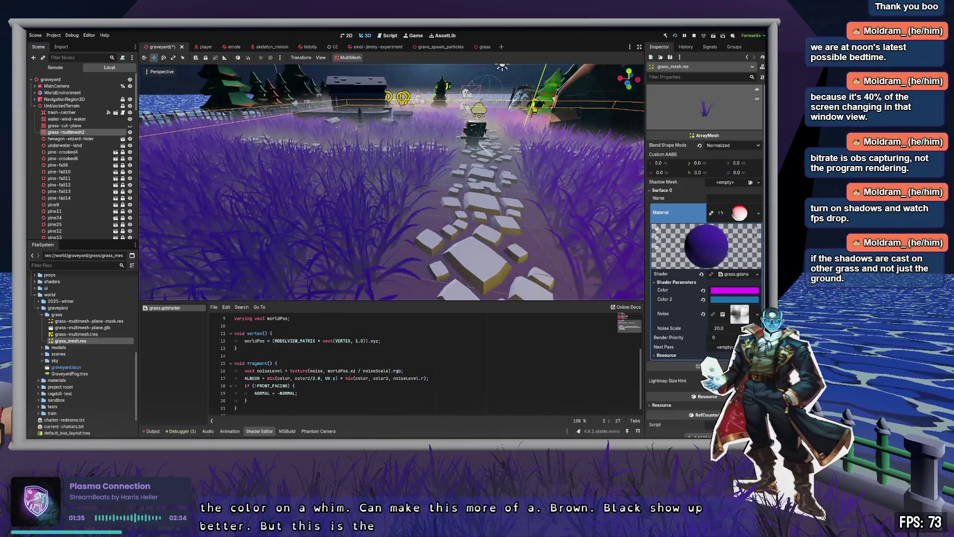
pyautogui.press('w')
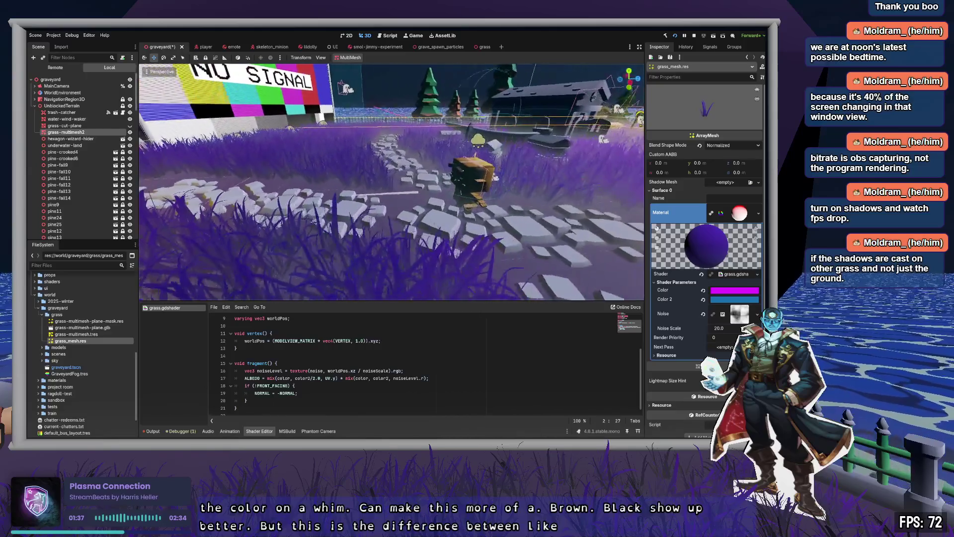
pyautogui.press('w')
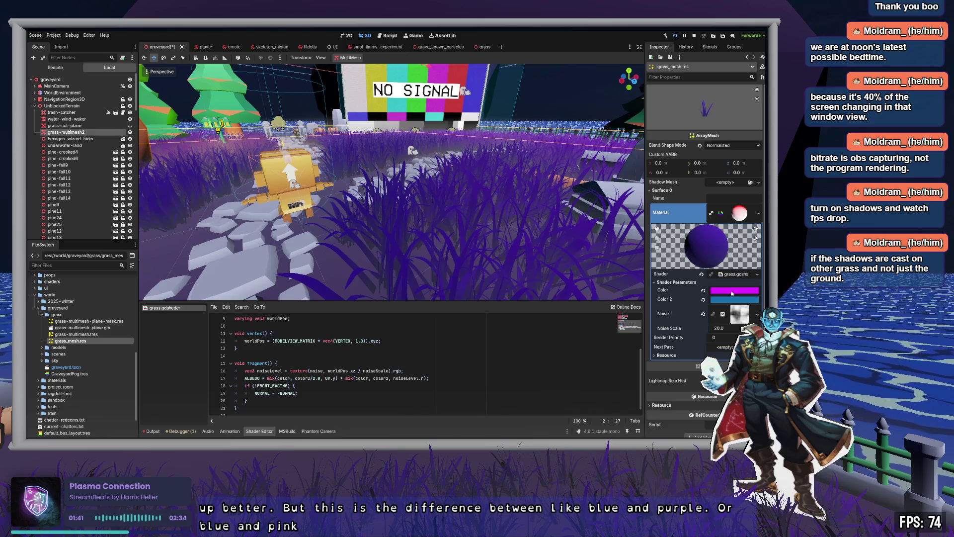
# - Try light blue then white for Color, and black through to orange-red for Color 2
pyautogui.hotkey('ctrl', 'z')
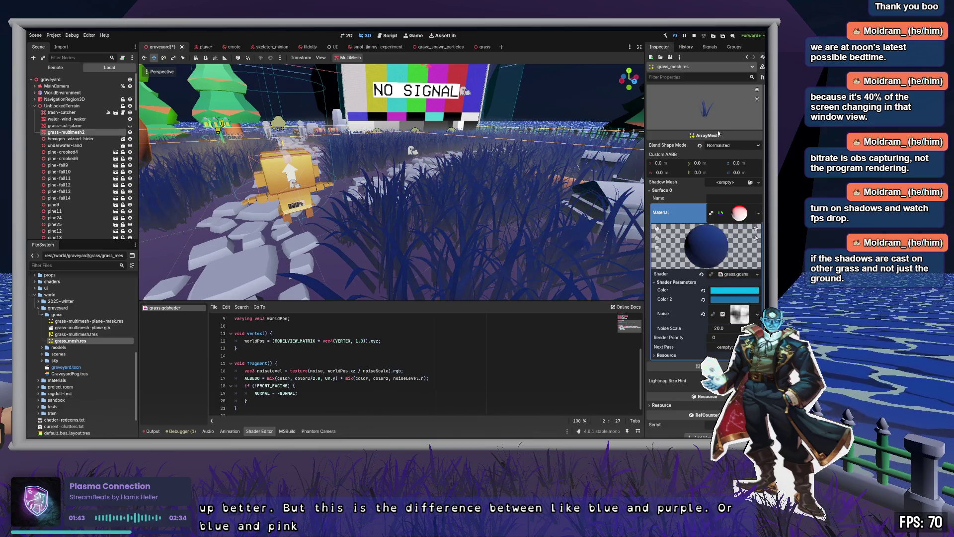
pyautogui.hotkey('ctrl', 'z')
pyautogui.press('s')
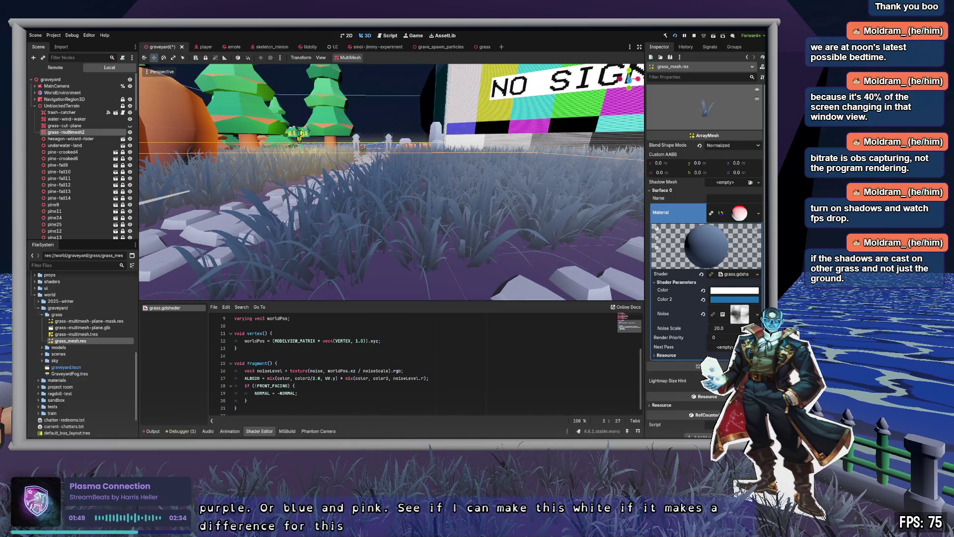
pyautogui.hotkey('ctrl', 'z')
pyautogui.hotkey('ctrl', 'z')
pyautogui.hotkey('ctrl', 'z')
pyautogui.hotkey('ctrl', 'z')
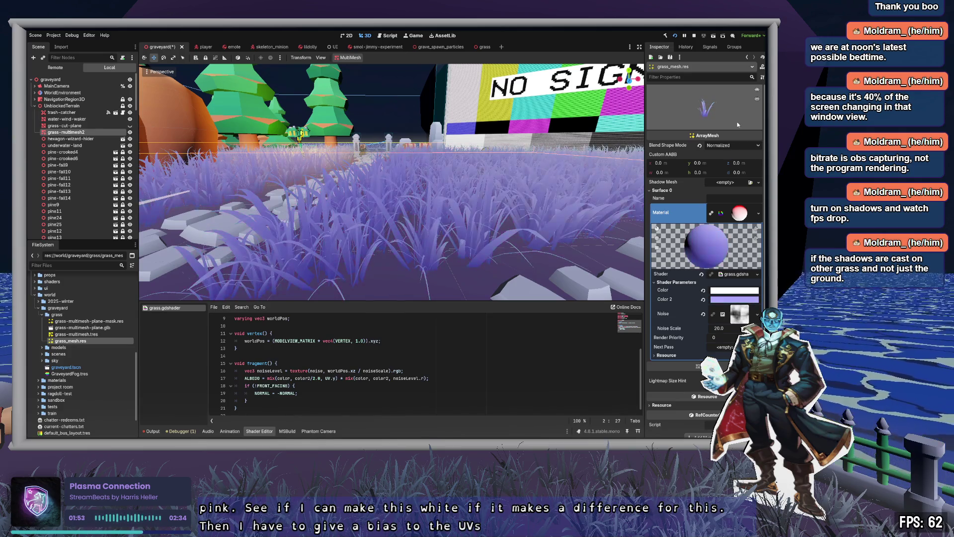
pyautogui.hotkey('ctrl', 'z')
pyautogui.hotkey('ctrl', 'z')
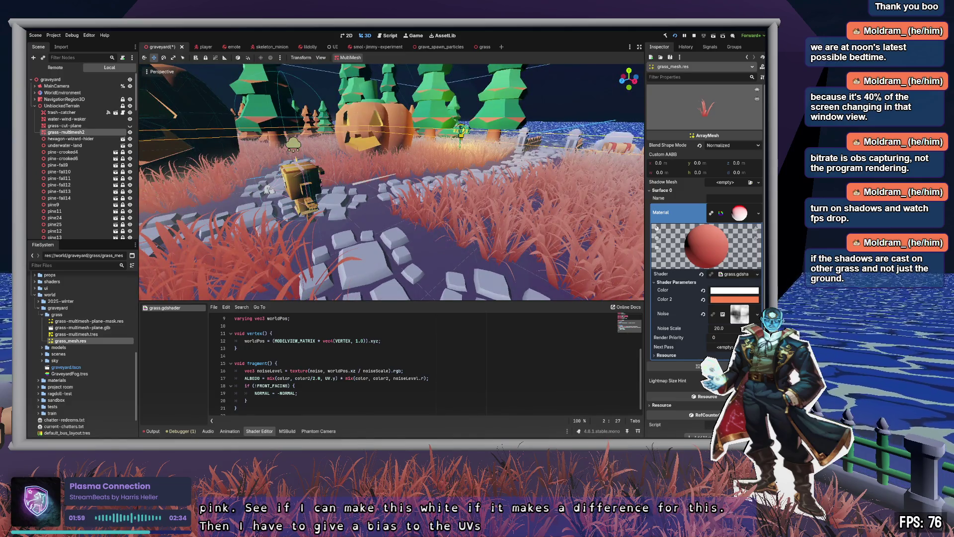
# - Change Color to light blue and fly through the grass to check the purple result
pyautogui.hotkey('ctrl', 'z')
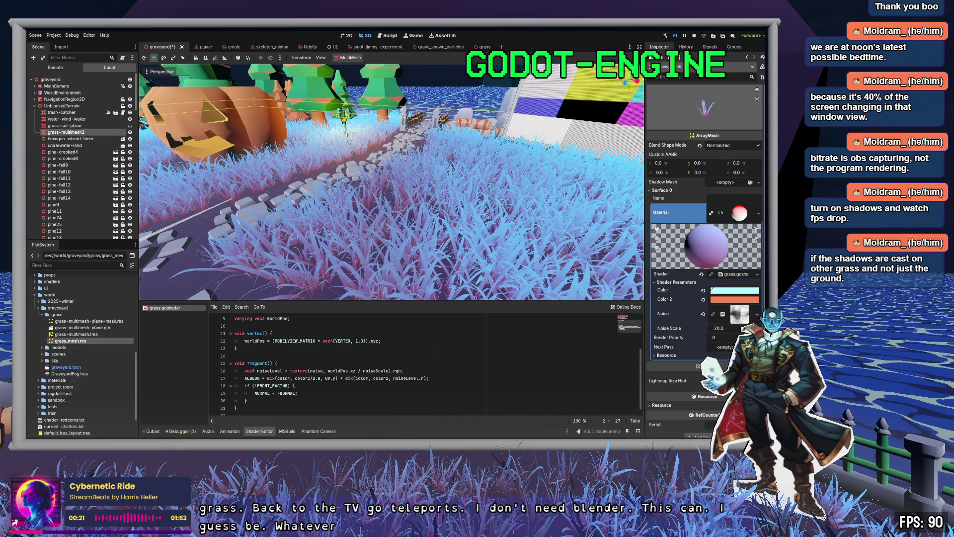
pyautogui.moveTo(494, 233)
pyautogui.mouseDown()
pyautogui.moveTo(519, 218)
pyautogui.moveTo(546, 174)
pyautogui.moveTo(467, 176)
pyautogui.mouseUp()
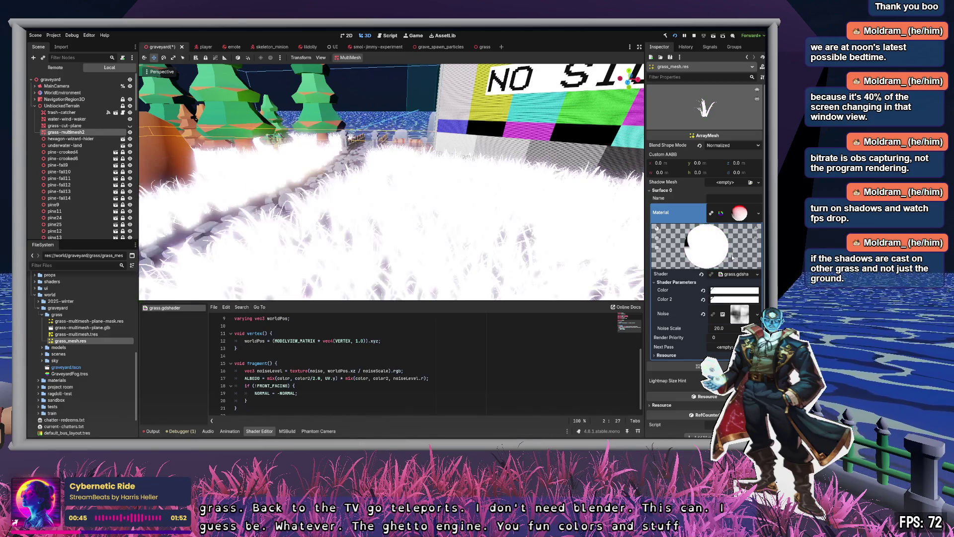
pyautogui.moveTo(411, 131)
pyautogui.mouseDown()
pyautogui.moveTo(470, 64)
pyautogui.moveTo(431, 160)
pyautogui.mouseUp()
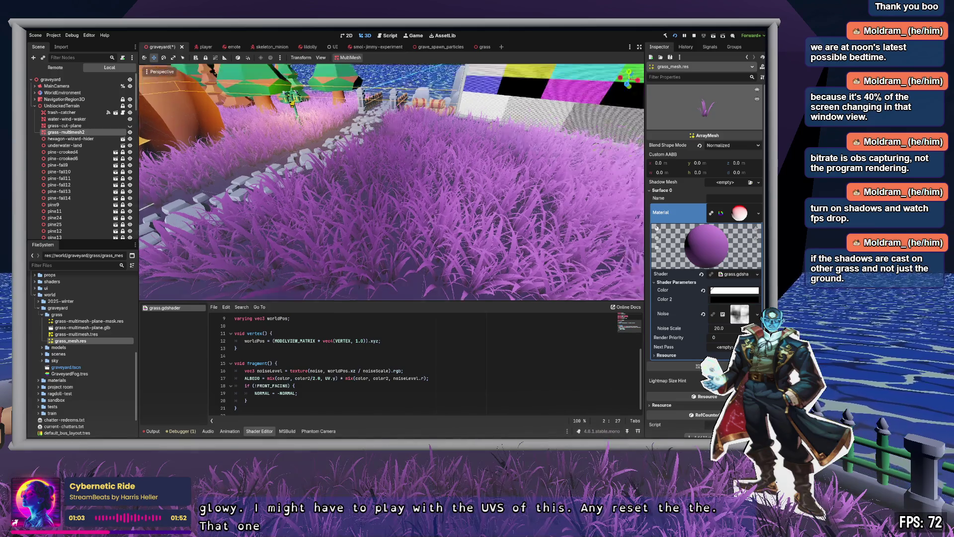
pyautogui.press('w')
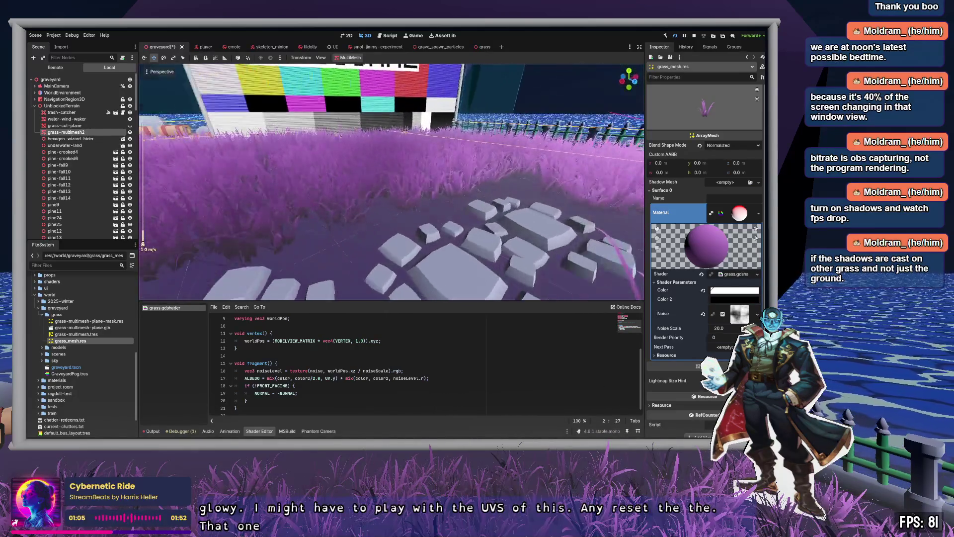
pyautogui.press('w')
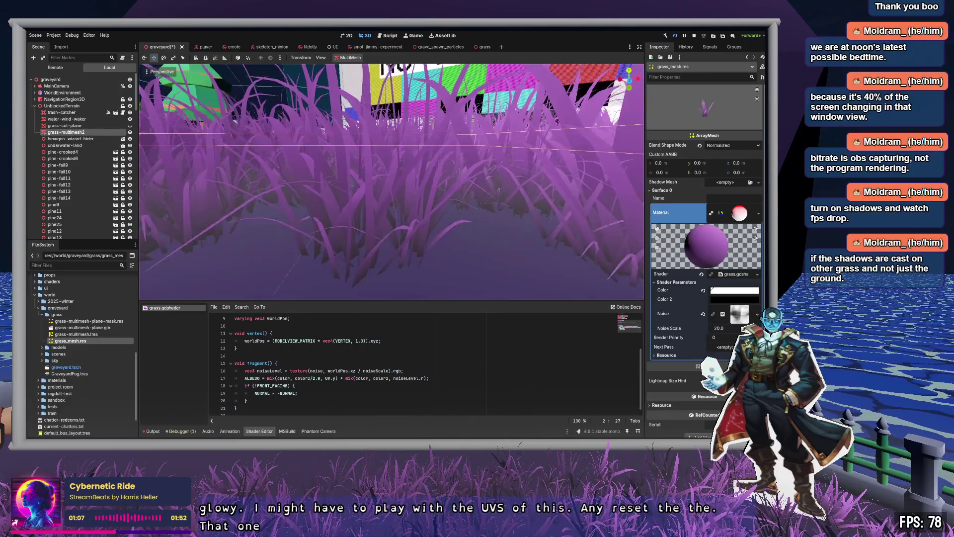
# - Open the grass scene and view the purple patch with preview environment off and sunlight on
pyautogui.click(484, 47)
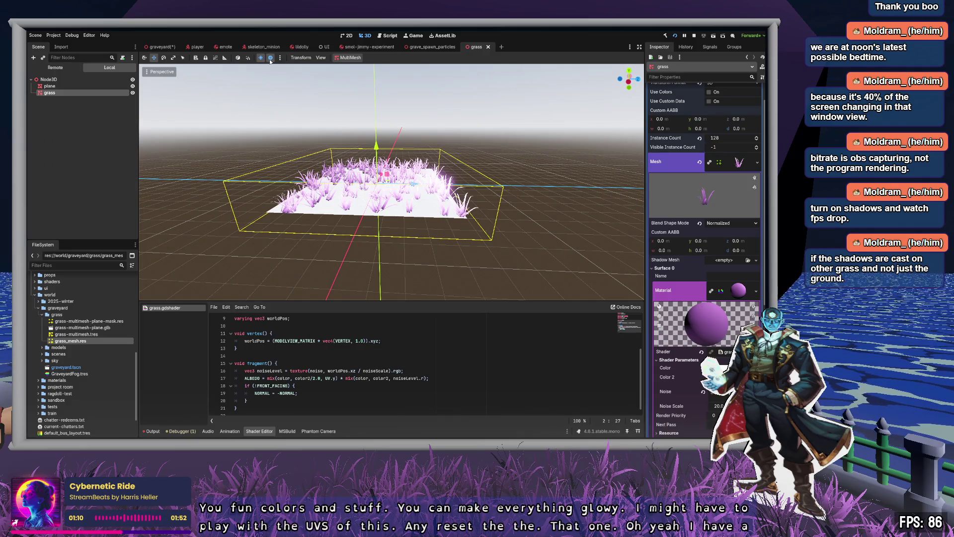
pyautogui.click(270, 58)
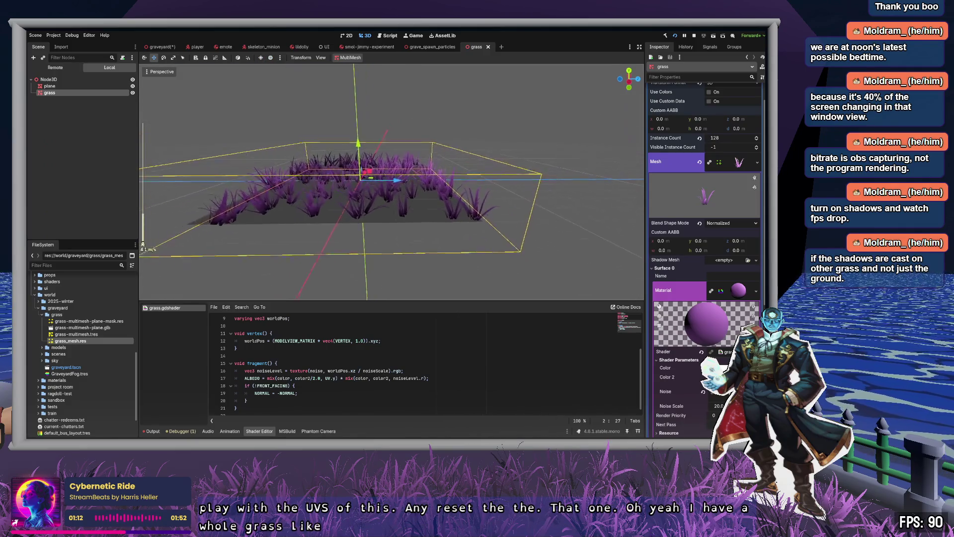
pyautogui.press('w')
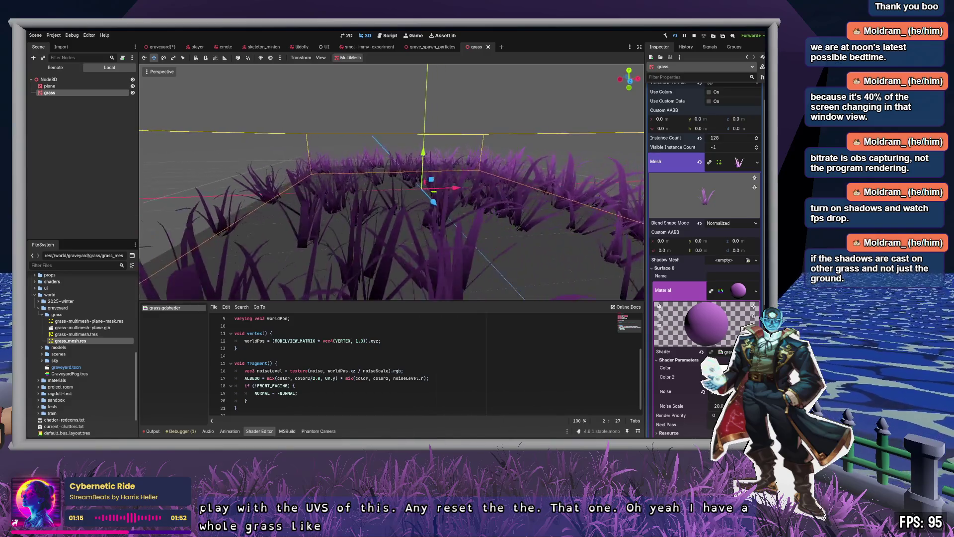
pyautogui.press('d')
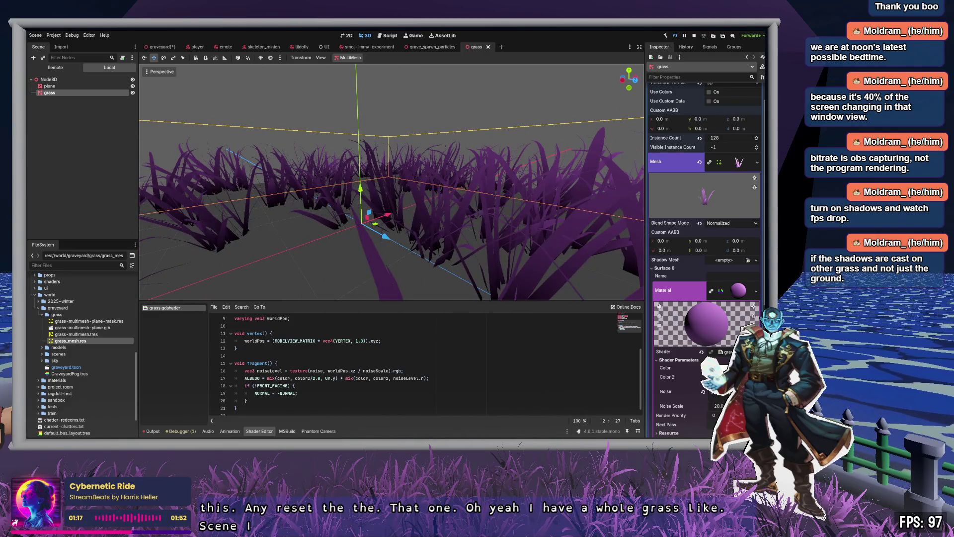
pyautogui.click(261, 57)
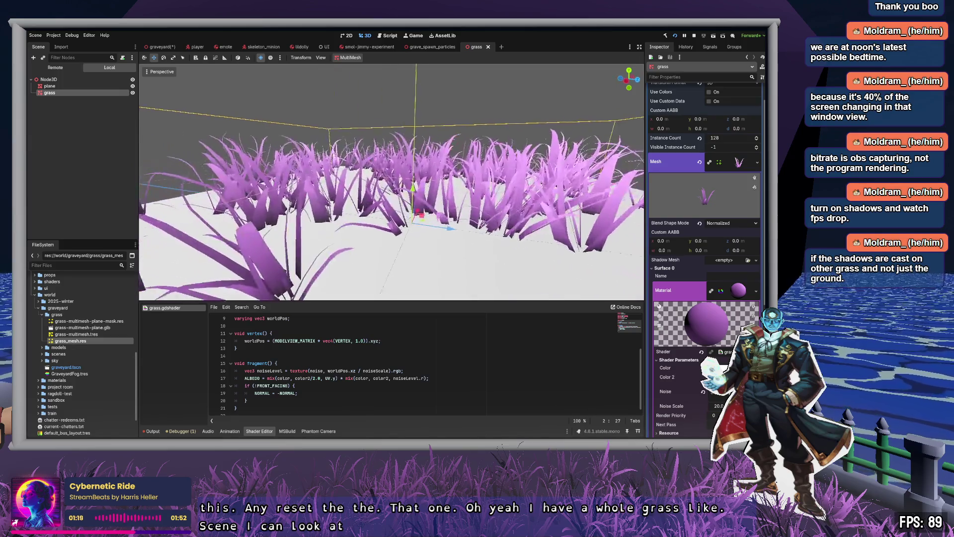
pyautogui.press('d')
# - Expand the grass material's Resource section in the Inspector
pyautogui.scroll(-5, 722, 293)
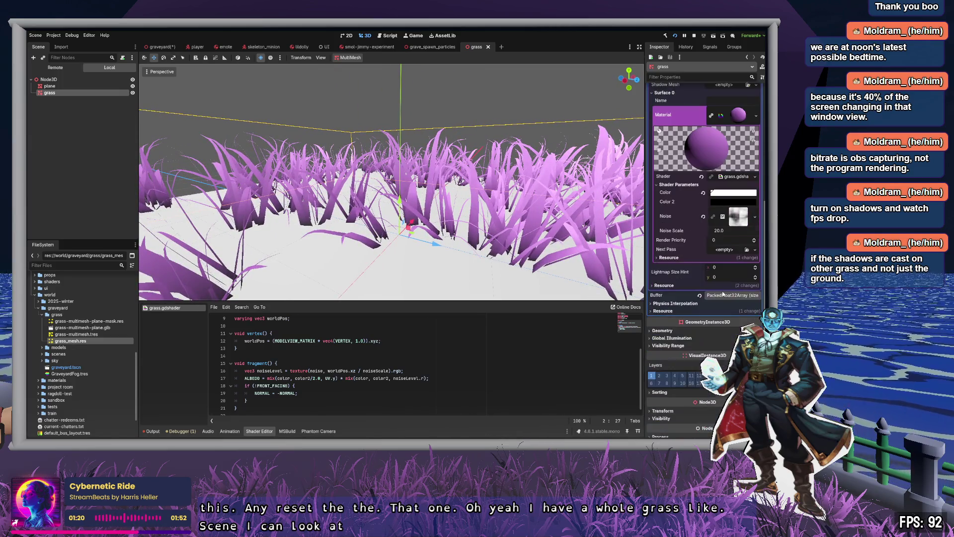
pyautogui.scroll(4, 736, 199)
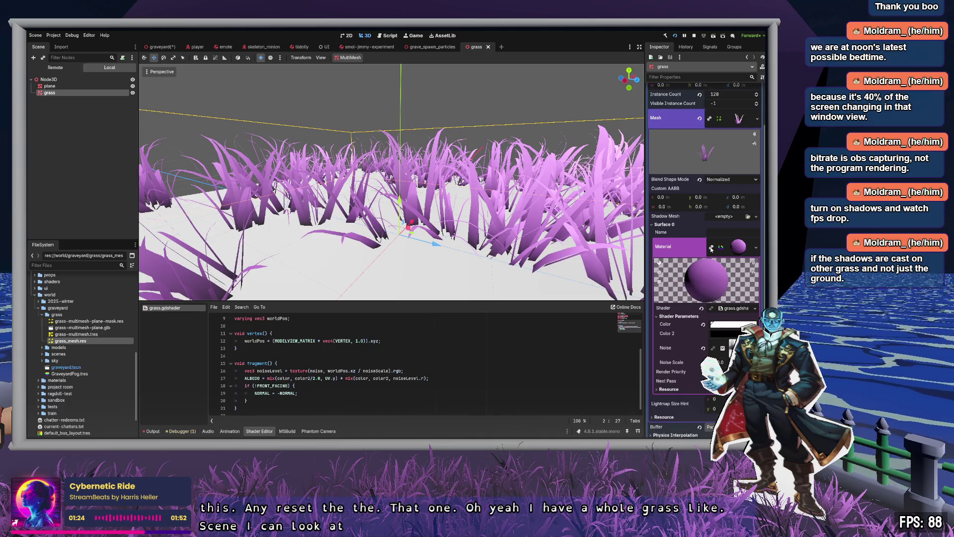
pyautogui.scroll(-3, 711, 249)
pyautogui.click(669, 302)
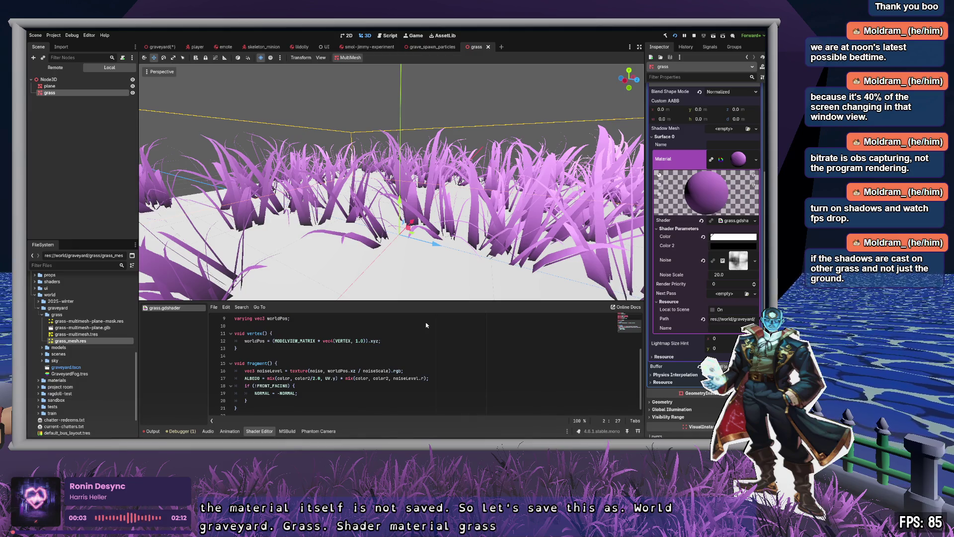
# - Save the material as grass_shader_material.tres, set its Color to black, and save the scene
pyautogui.click(345, 336)
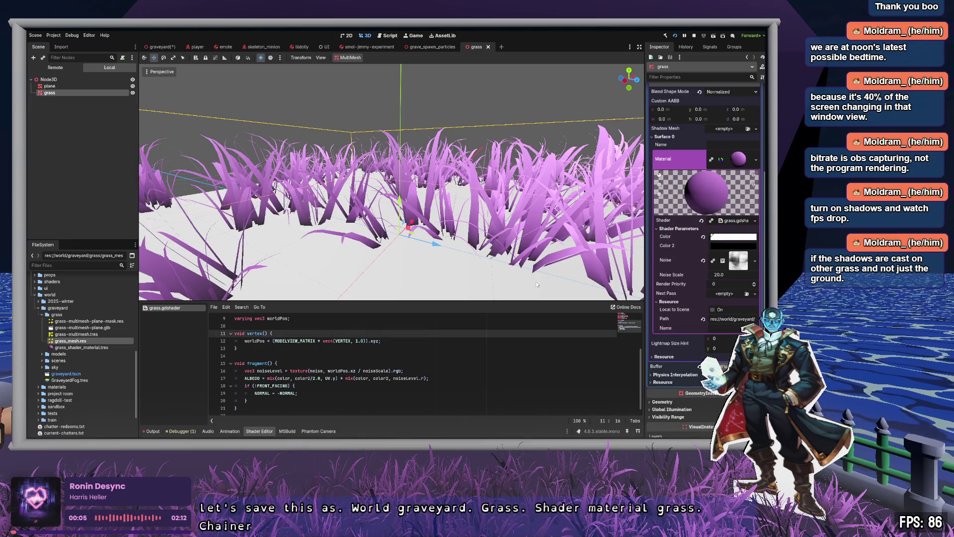
pyautogui.click(89, 348)
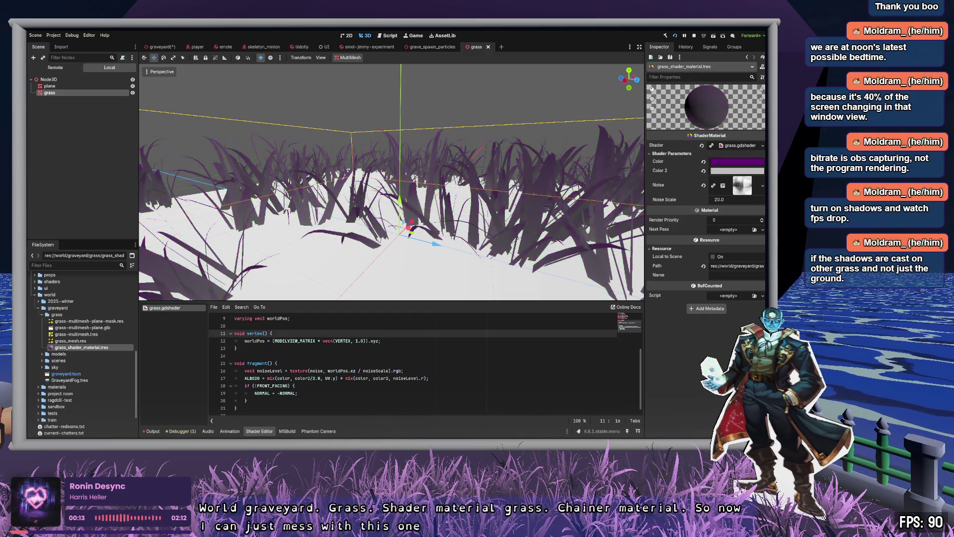
pyautogui.click(703, 161)
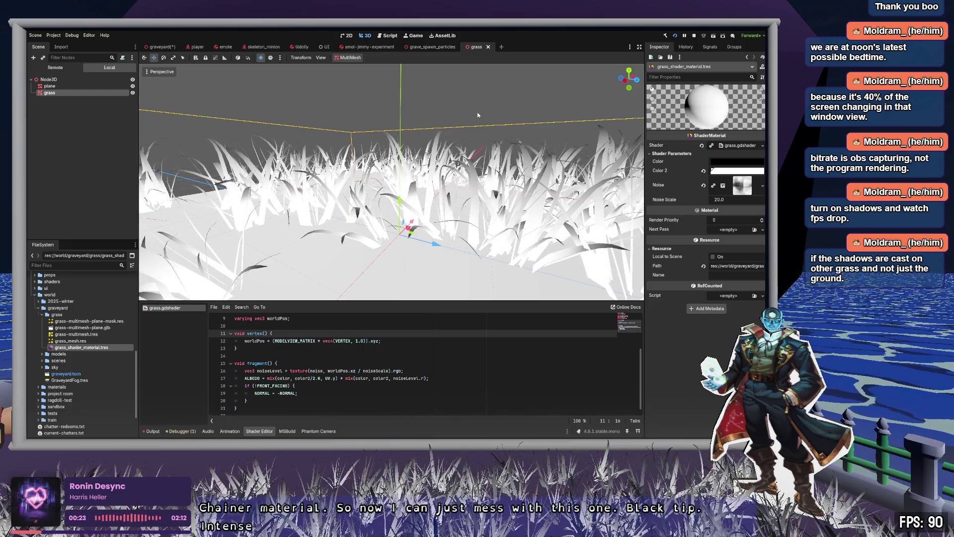
pyautogui.moveTo(454, 112)
pyautogui.mouseDown()
pyautogui.moveTo(477, 119)
pyautogui.moveTo(417, 55)
pyautogui.mouseUp()
pyautogui.hotkey('ctrl', 's')
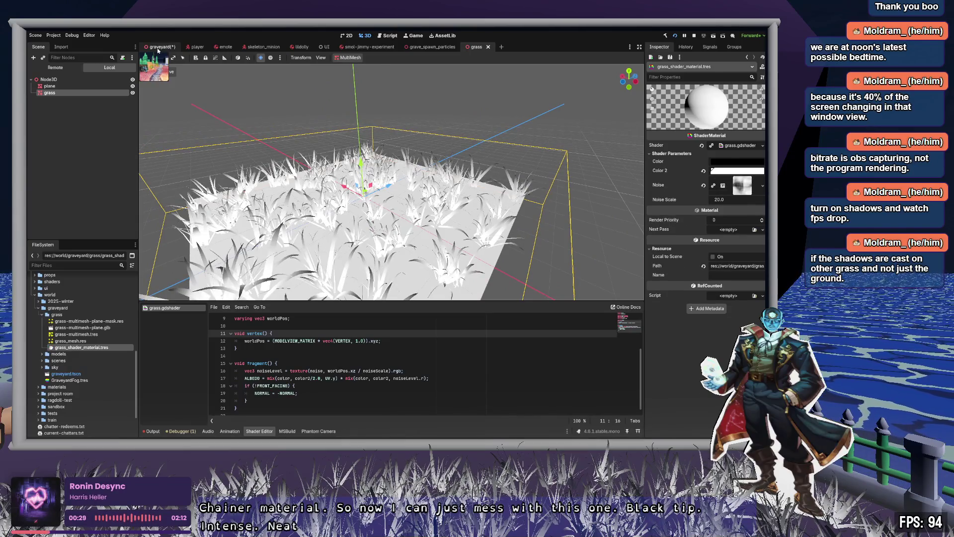
# - Return to the graveyard scene, save it, and aim the view at the grass and pumpkins
pyautogui.hotkey('ctrl', 'Tab')
pyautogui.hotkey('ctrl', 's')
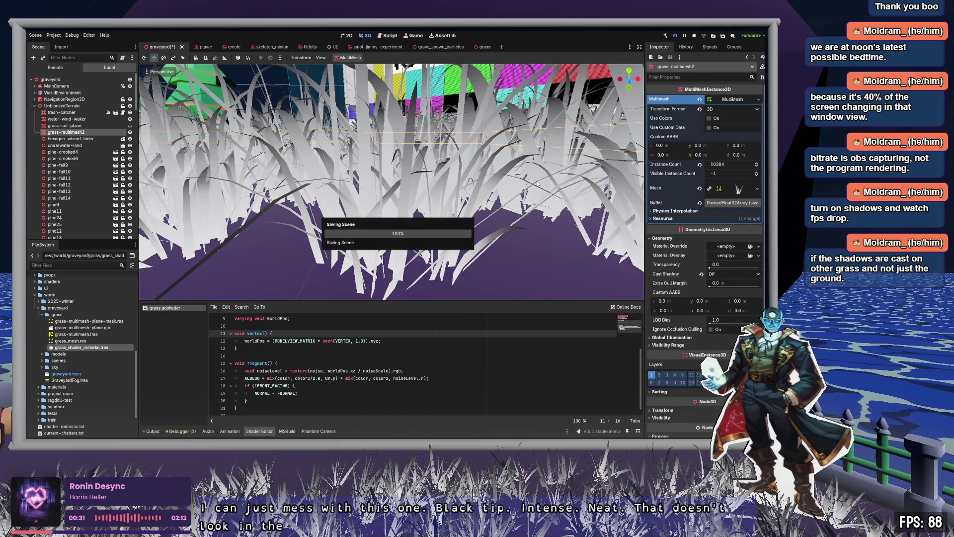
pyautogui.moveTo(548, 179)
pyautogui.mouseDown()
pyautogui.moveTo(487, 159)
pyautogui.moveTo(368, 174)
pyautogui.mouseUp()
pyautogui.moveTo(491, 168); pyautogui.dragTo(564, 181)
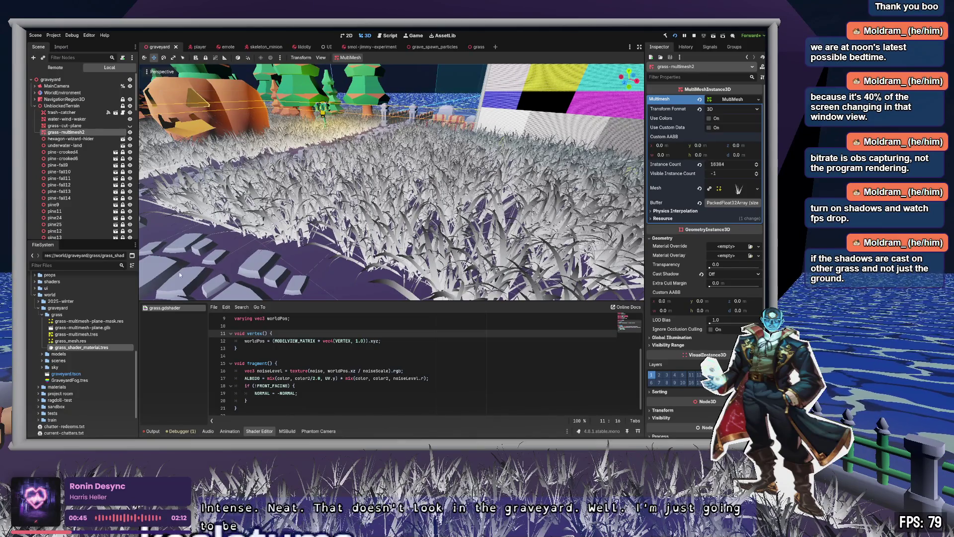
# - Set Color 2 to black and cycle the base Color through blue and purple to white
pyautogui.click(82, 348)
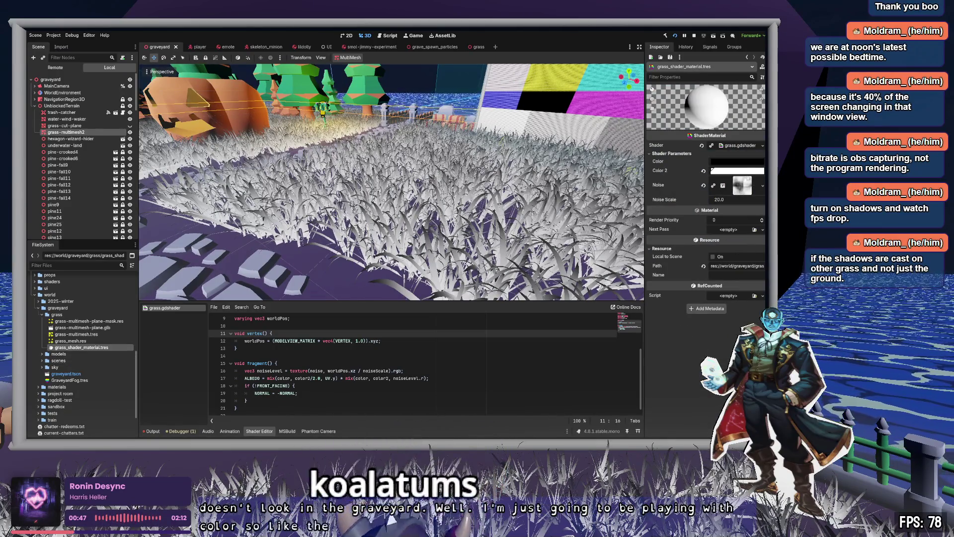
pyautogui.click(759, 172)
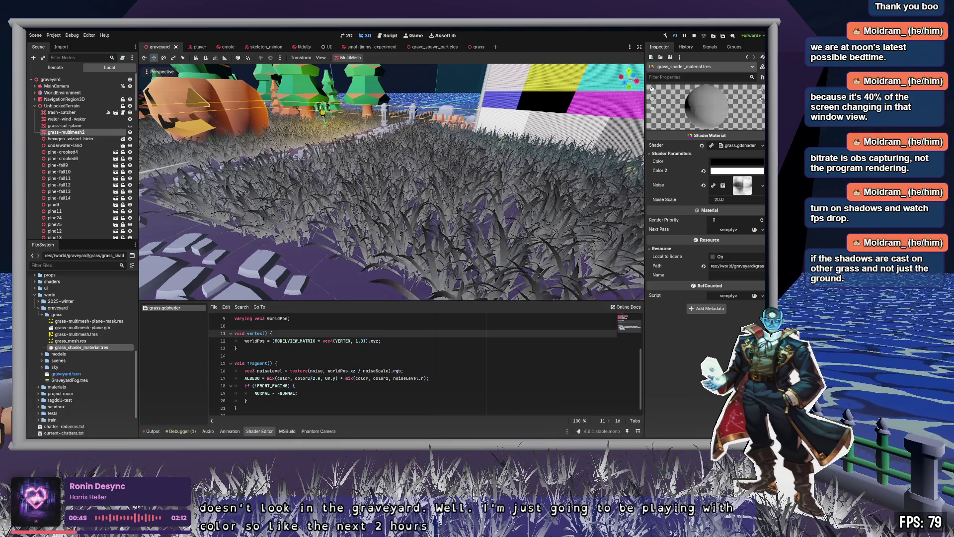
pyautogui.moveTo(737, 161); pyautogui.dragTo(737, 171)
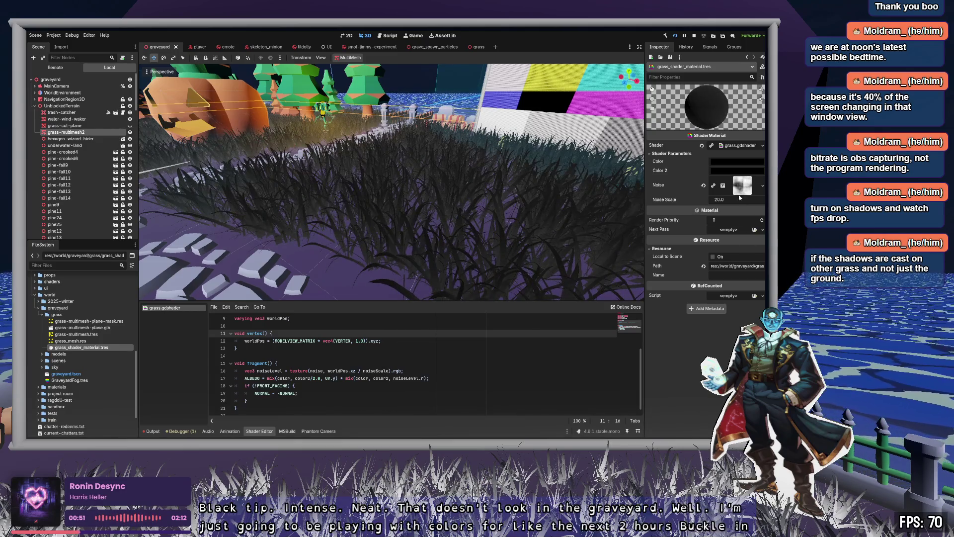
pyautogui.hotkey('ctrl', 'v')
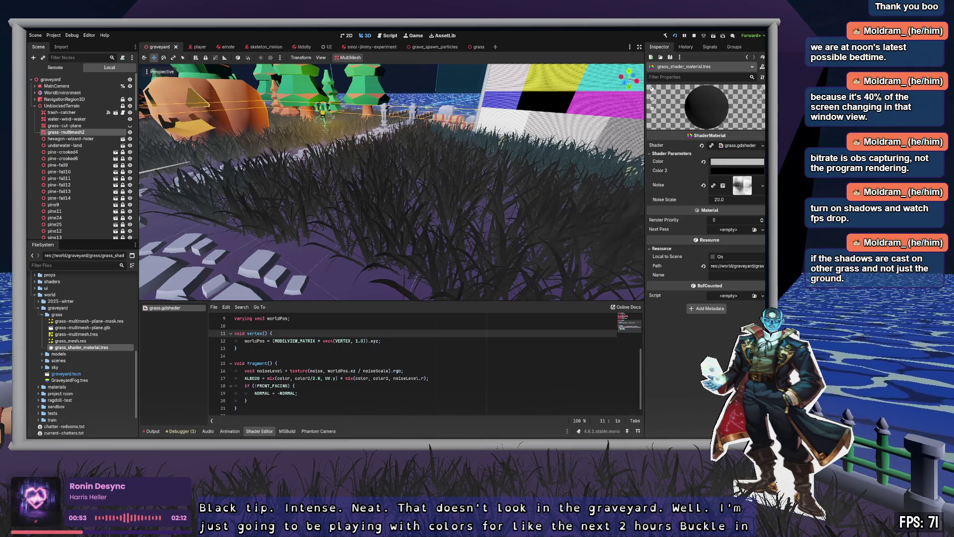
pyautogui.hotkey('ctrl', 'v')
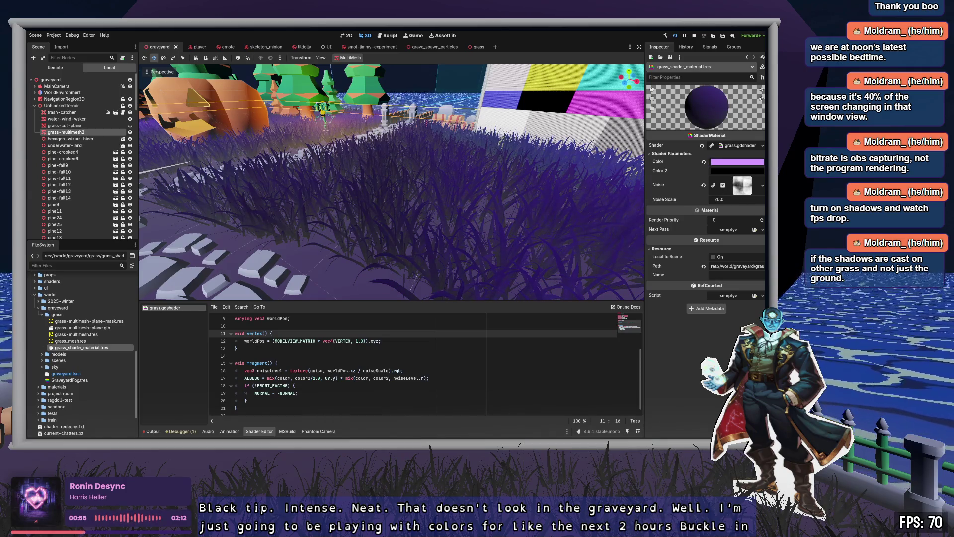
pyautogui.hotkey('ctrl', 'v')
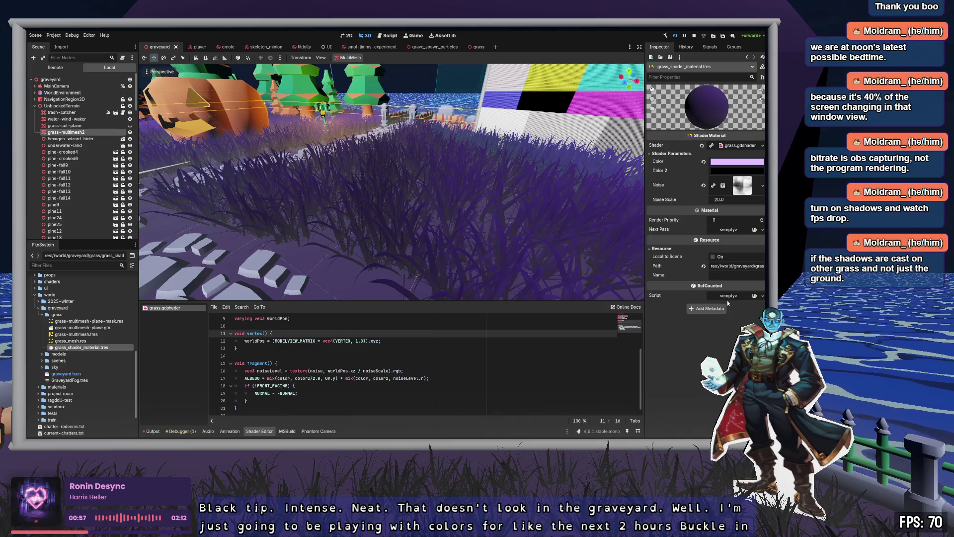
pyautogui.hotkey('ctrl', 'v')
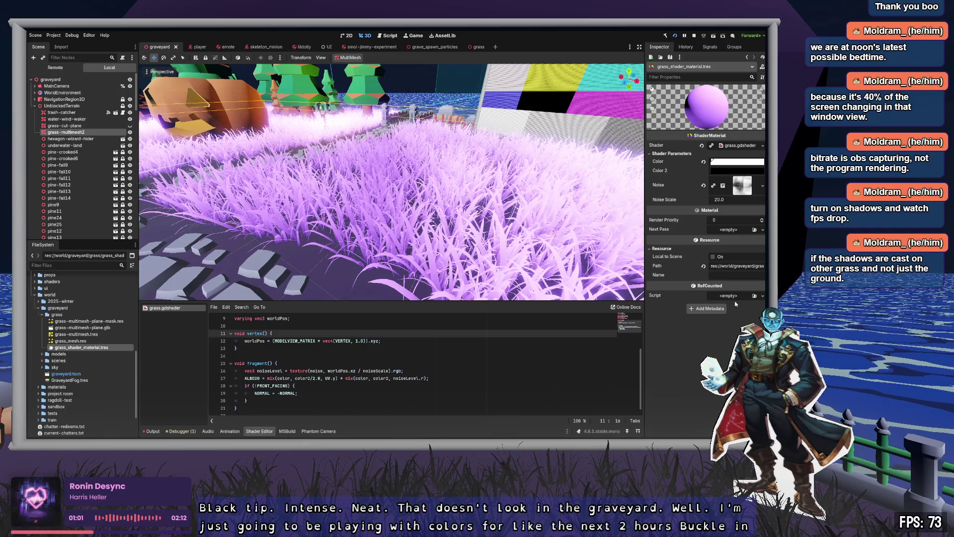
pyautogui.press('w')
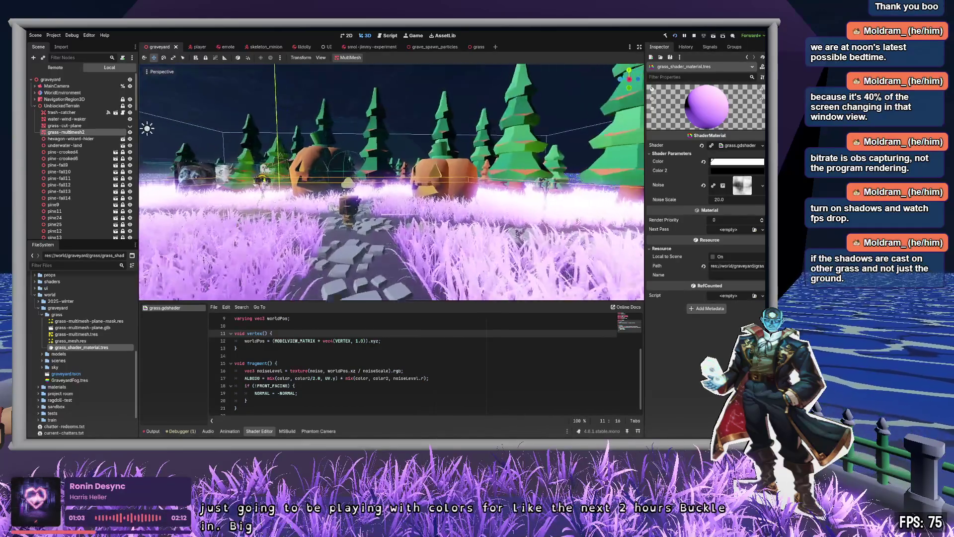
pyautogui.press('w')
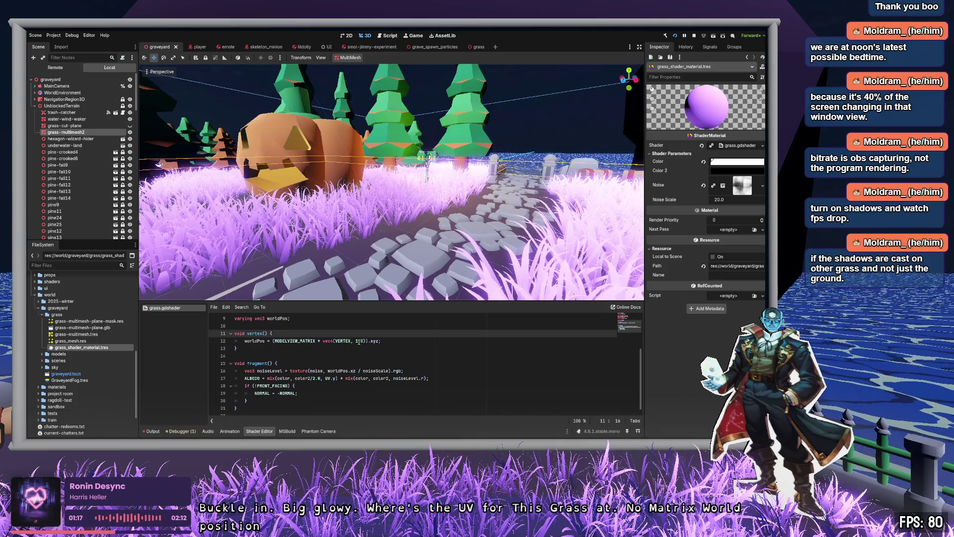
pyautogui.click(318, 379)
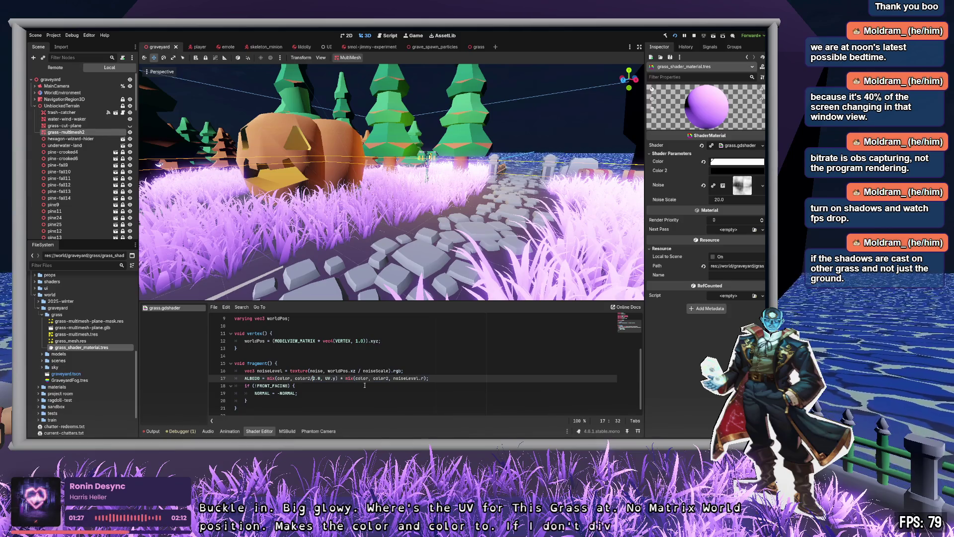
# - Change color2 on shader line 17 from /2.0 to /4.0 and recompile
pyautogui.press('Delete')
pyautogui.press('Delete')
pyautogui.press('Delete')
pyautogui.press('Down')
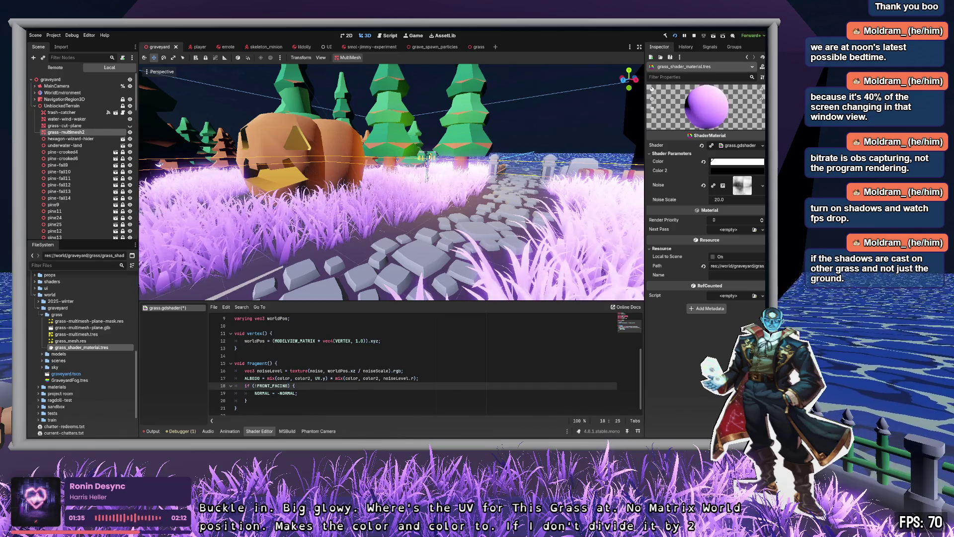
pyautogui.moveTo(737, 161); pyautogui.dragTo(737, 171)
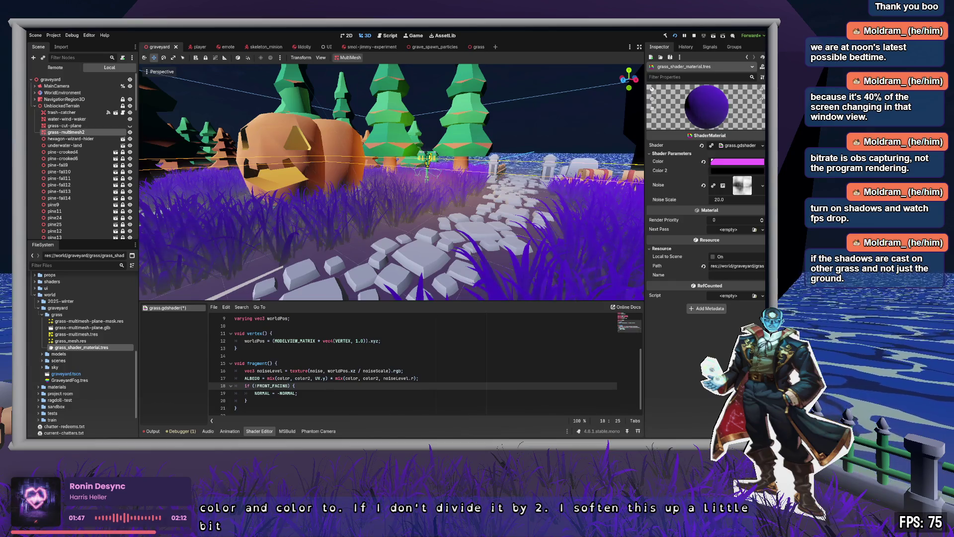
pyautogui.click(314, 378)
pyautogui.write('/')
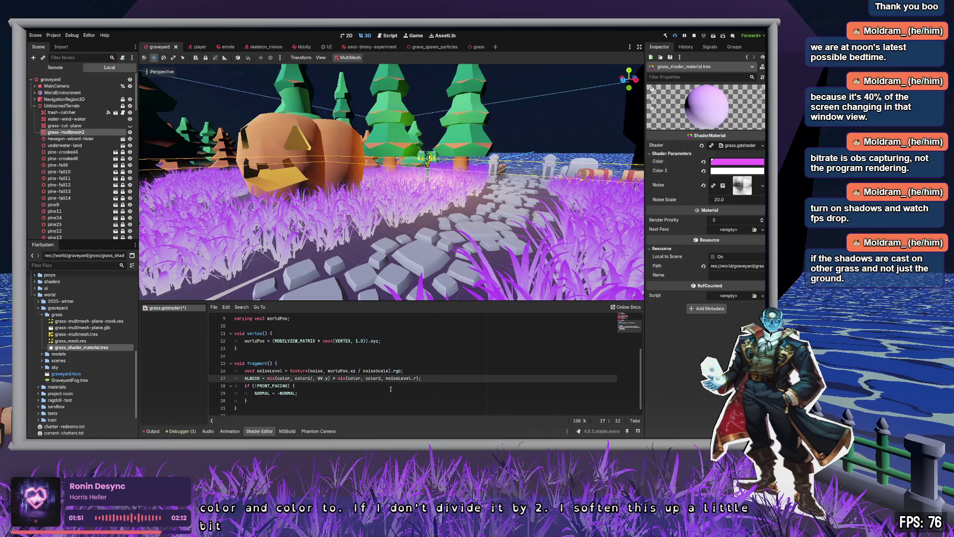
pyautogui.write('4.0')
pyautogui.click(391, 388)
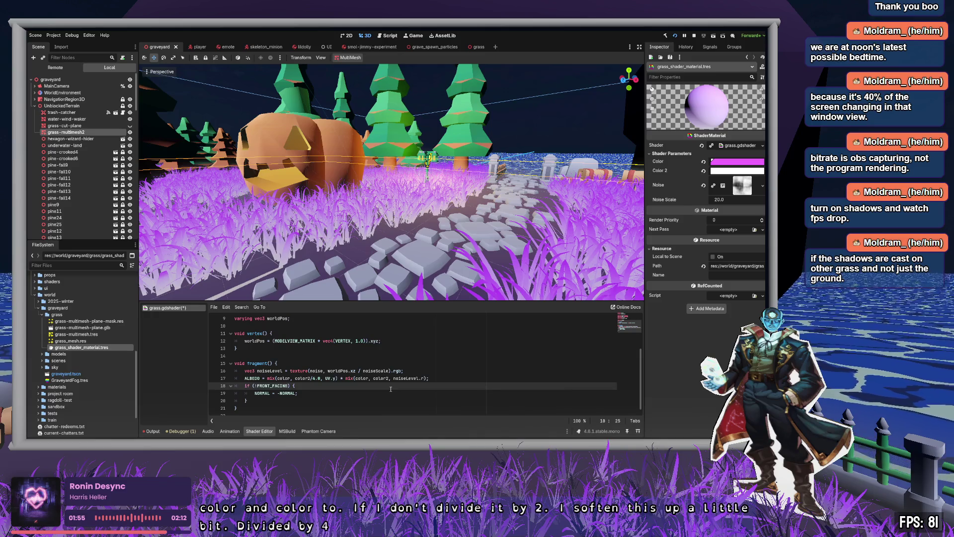
pyautogui.hotkey('ctrl', 's')
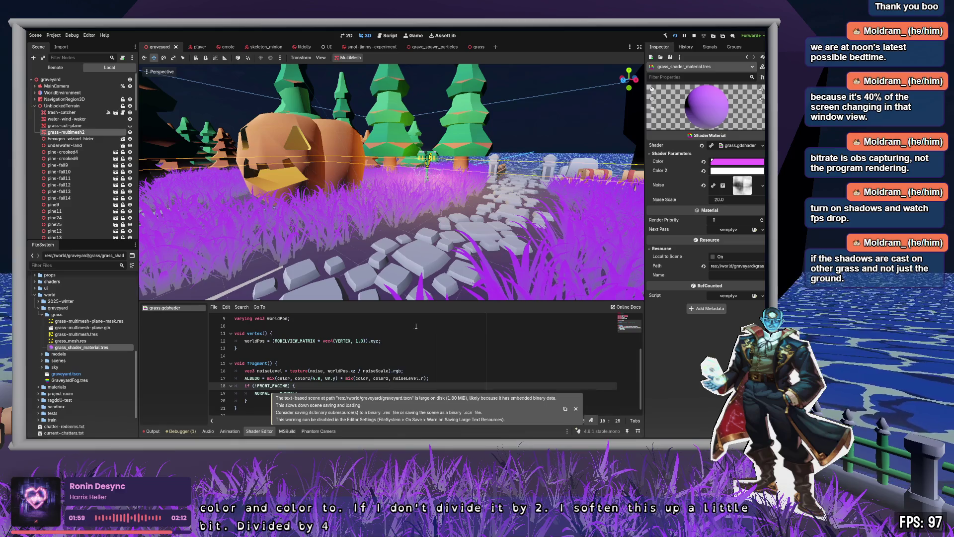
# - Restore Color 2 to black and save the scene
pyautogui.press('w')
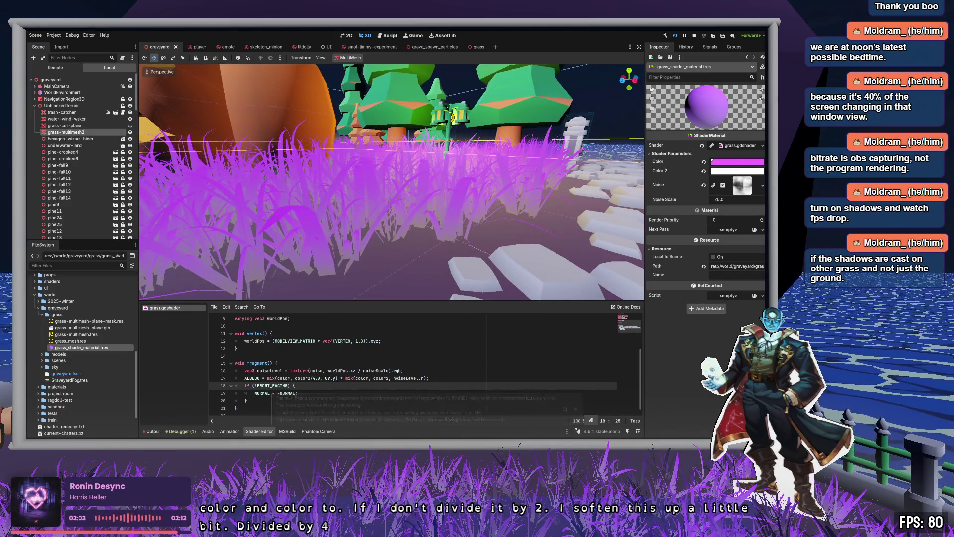
pyautogui.hotkey('ctrl', 'z')
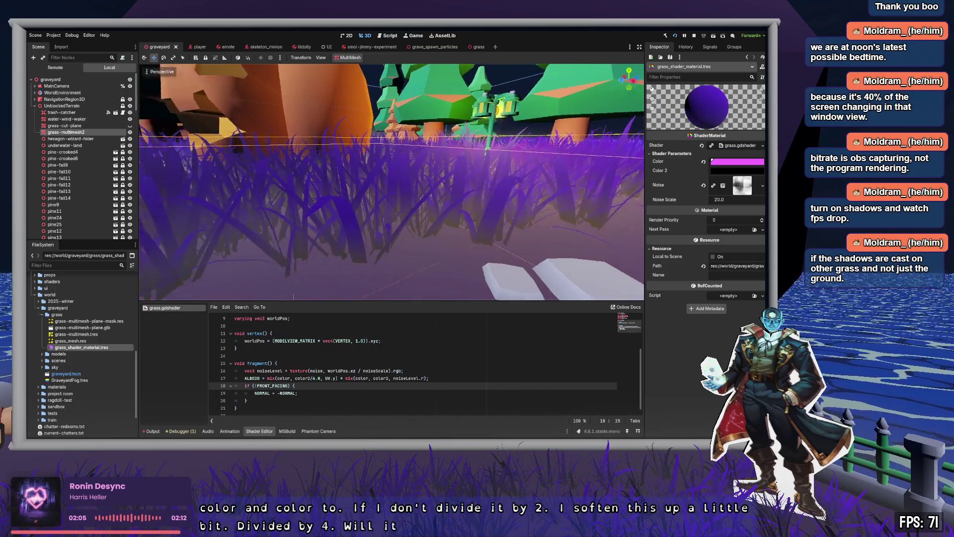
pyautogui.press('a')
pyautogui.press('d')
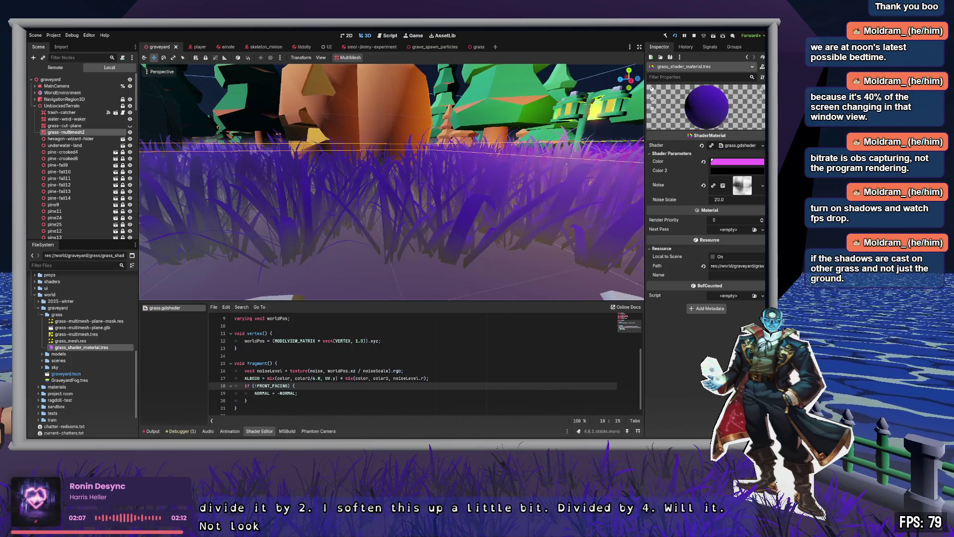
pyautogui.hotkey('ctrl', 's')
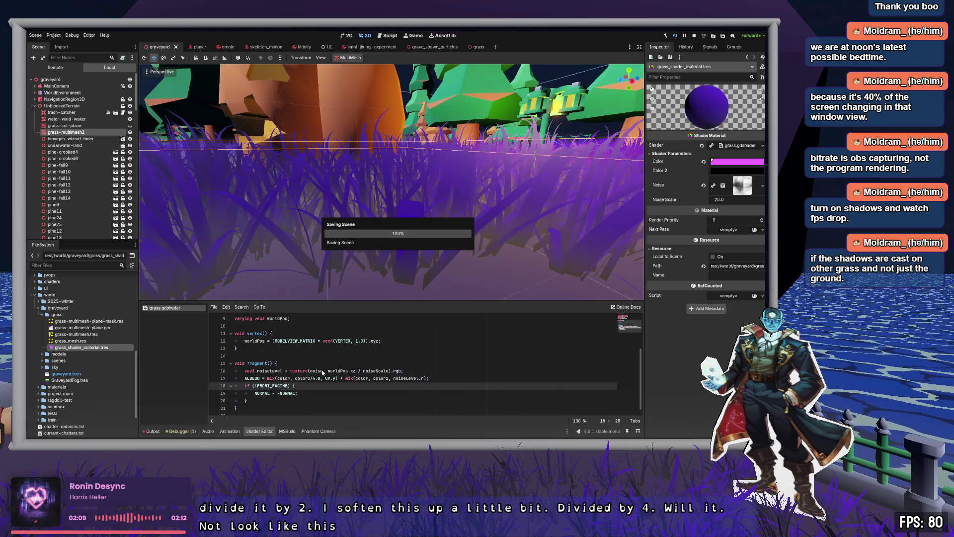
# - Change the color2 divisor to 16.0 and recompile the shader
pyautogui.click(313, 378)
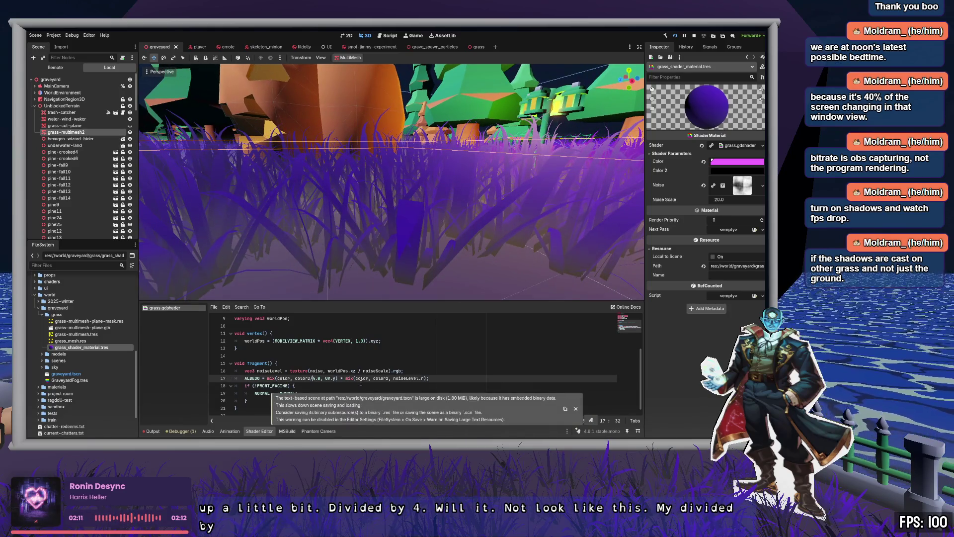
pyautogui.press('Delete')
pyautogui.write('16')
pyautogui.press('End')
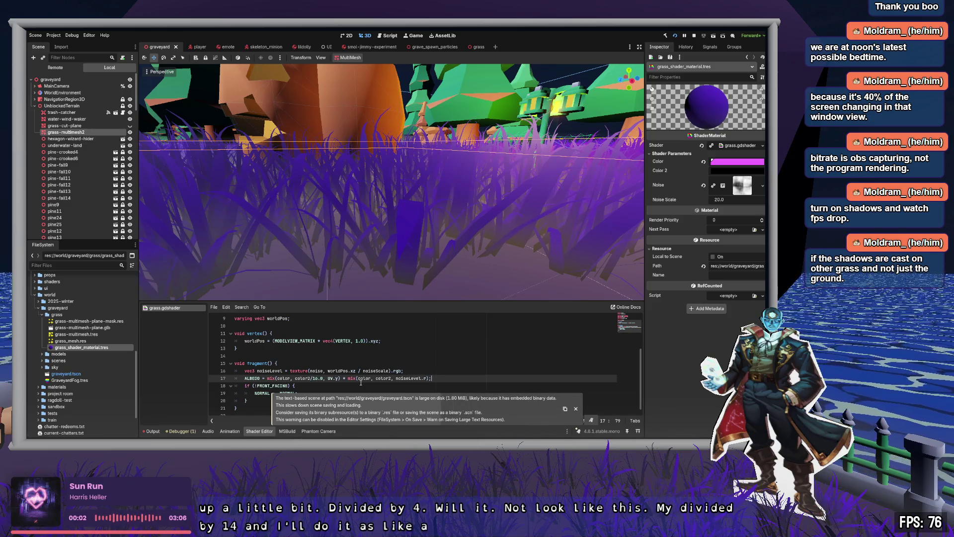
pyautogui.hotkey('ctrl', 's')
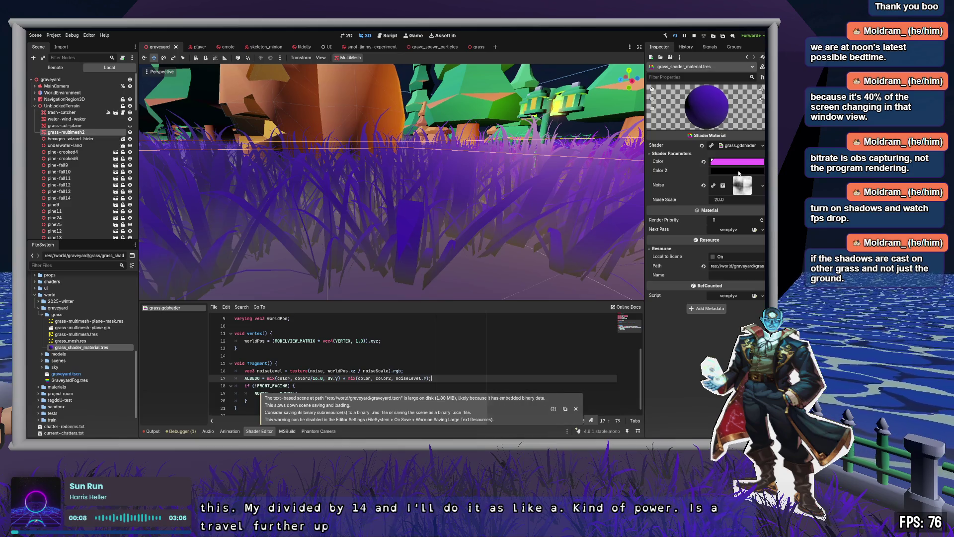
# - Lighten the base Color to pink and remove the /16.0 divisor from color2, recompiling
pyautogui.hotkey('ctrl', 'z')
pyautogui.hotkey('ctrl', 'z')
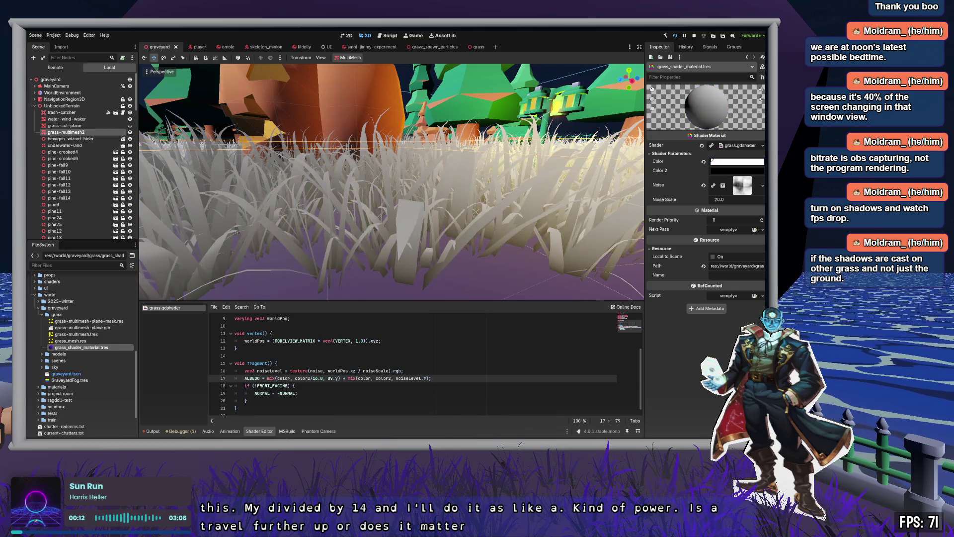
pyautogui.press('Delete')
pyautogui.press('Delete')
pyautogui.press('Delete')
pyautogui.press('BackSpace')
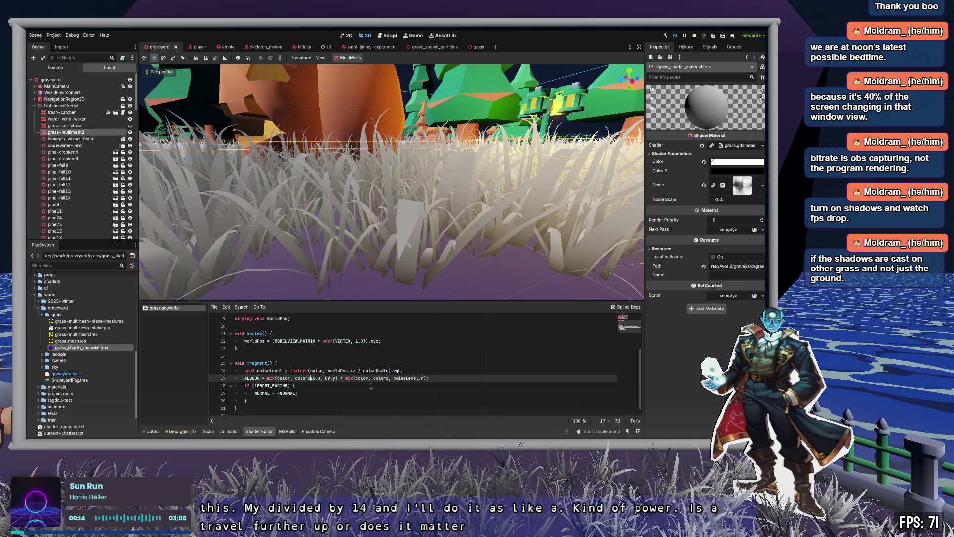
pyautogui.click(371, 386)
pyautogui.hotkey('ctrl', 's')
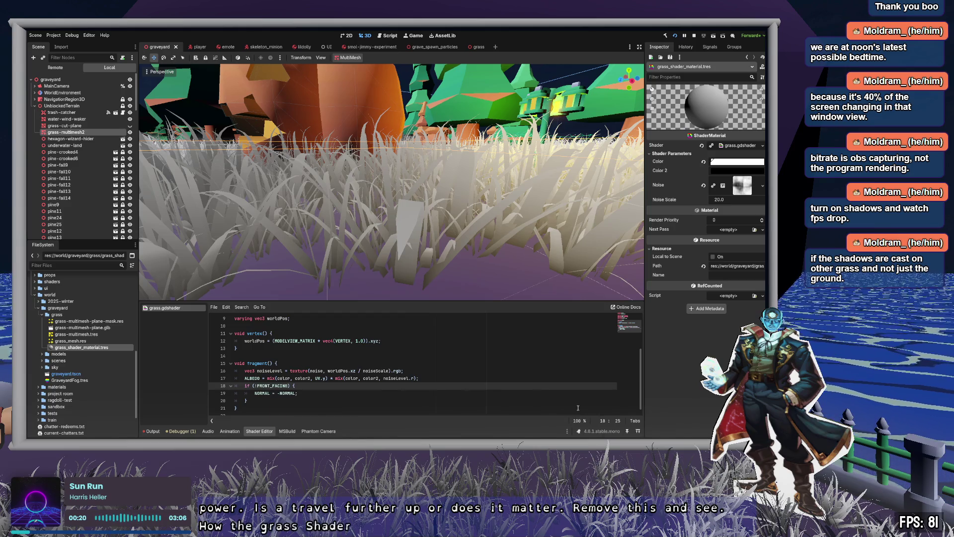
# - Multiply color2 by 8.0 on line 17 and recompile, dismissing the large-scene warning
pyautogui.click(310, 378)
pyautogui.write('*8.0')
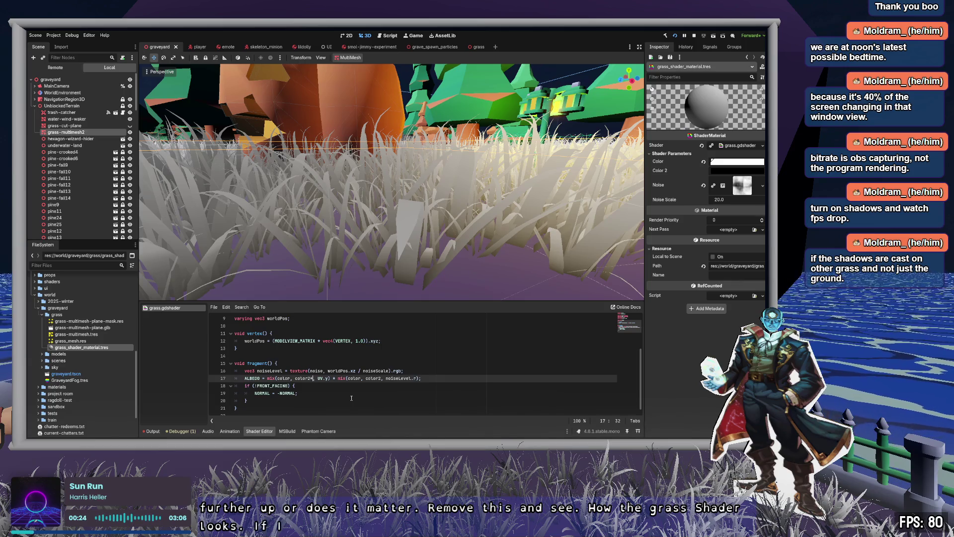
pyautogui.hotkey('ctrl', 's')
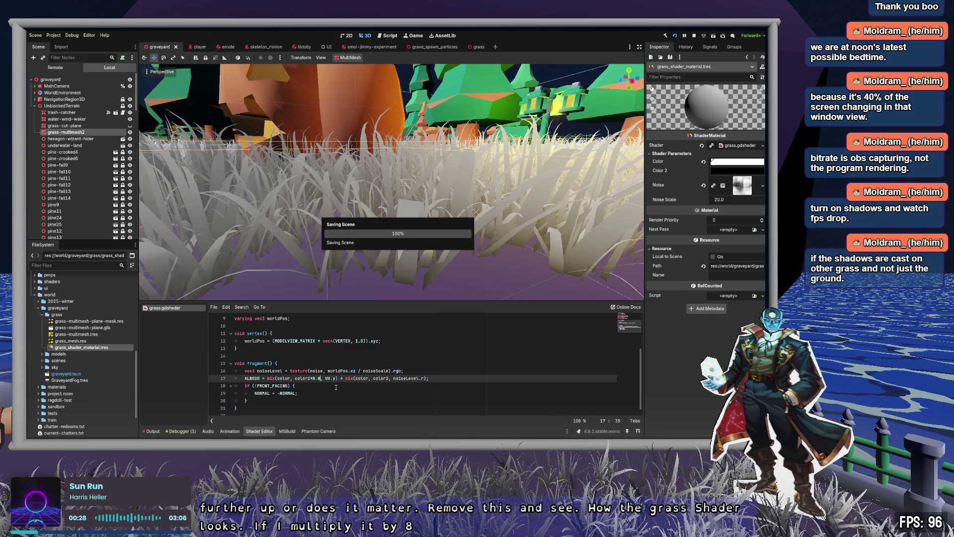
pyautogui.click(336, 387)
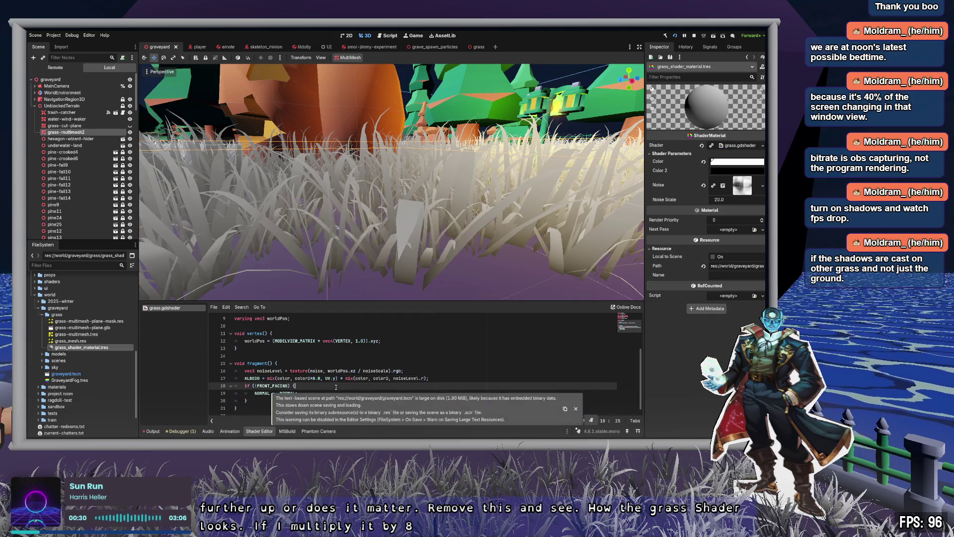
pyautogui.click(577, 408)
pyautogui.scroll(-5, 392, 182)
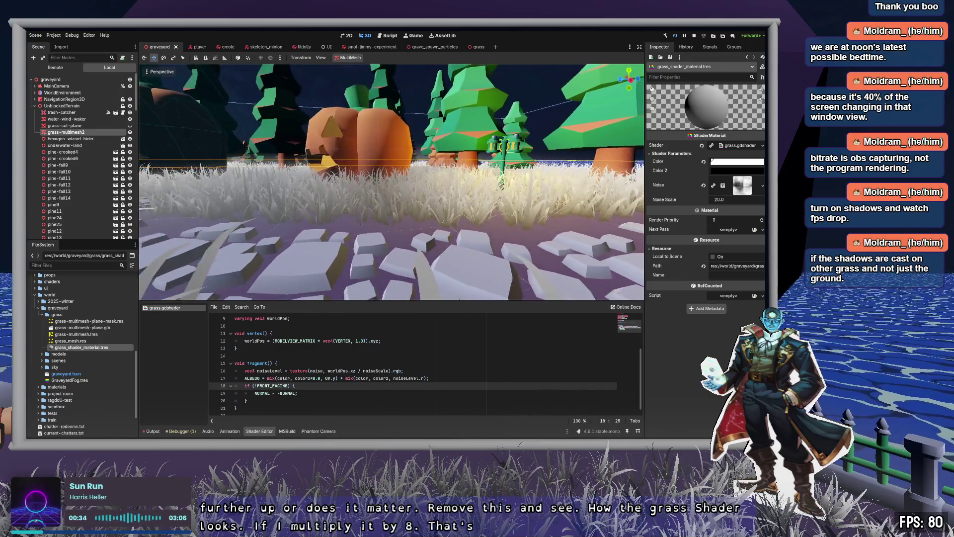
pyautogui.scroll(5, 392, 182)
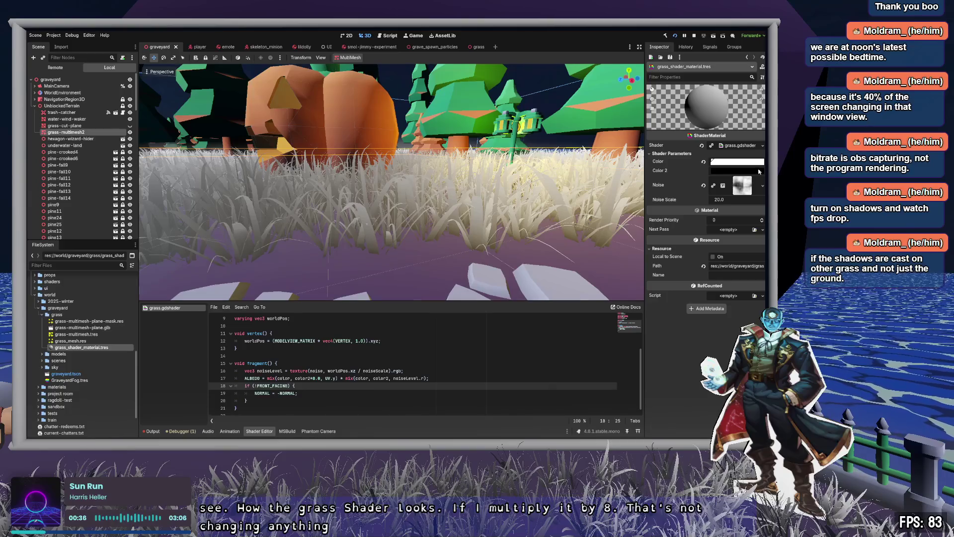
# - Set Color 2 to purple and the base Color back to black, then fly down the path
pyautogui.hotkey('ctrl', 'z')
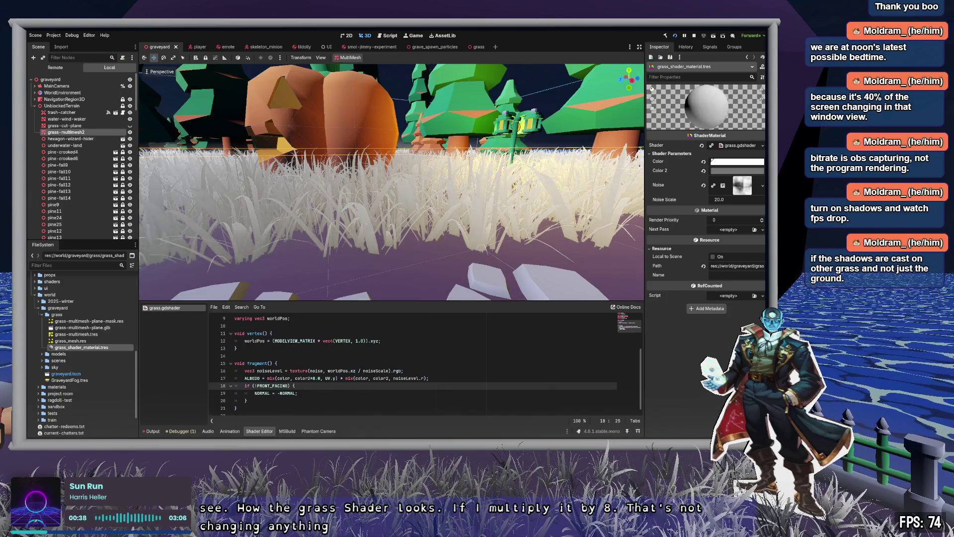
pyautogui.hotkey('ctrl', 'z')
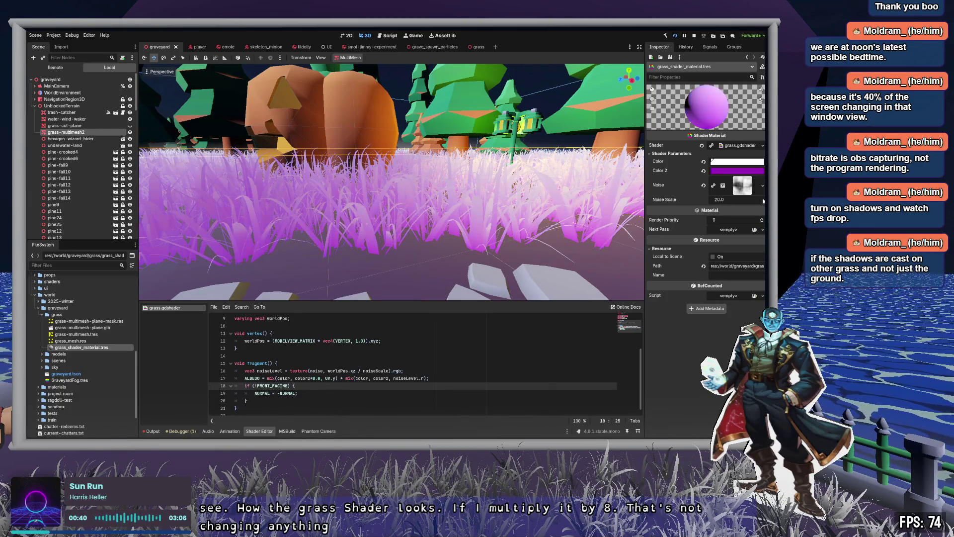
pyautogui.hotkey('ctrl', 'z')
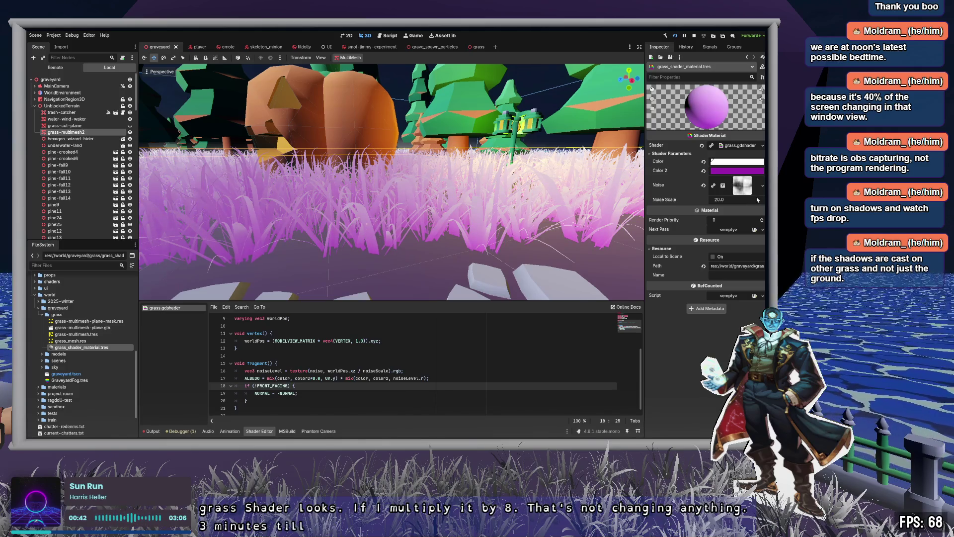
pyautogui.hotkey('ctrl', 'z')
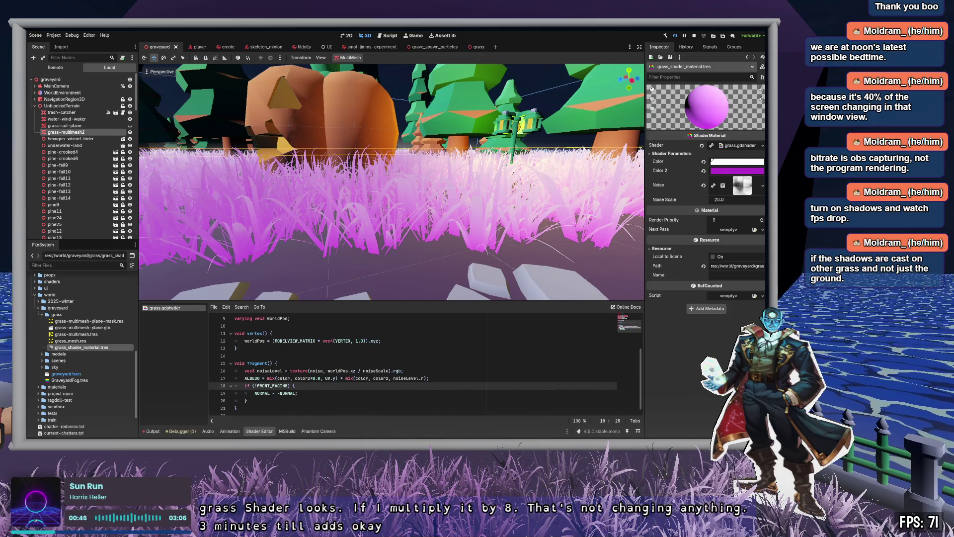
pyautogui.hotkey('ctrl', 'z')
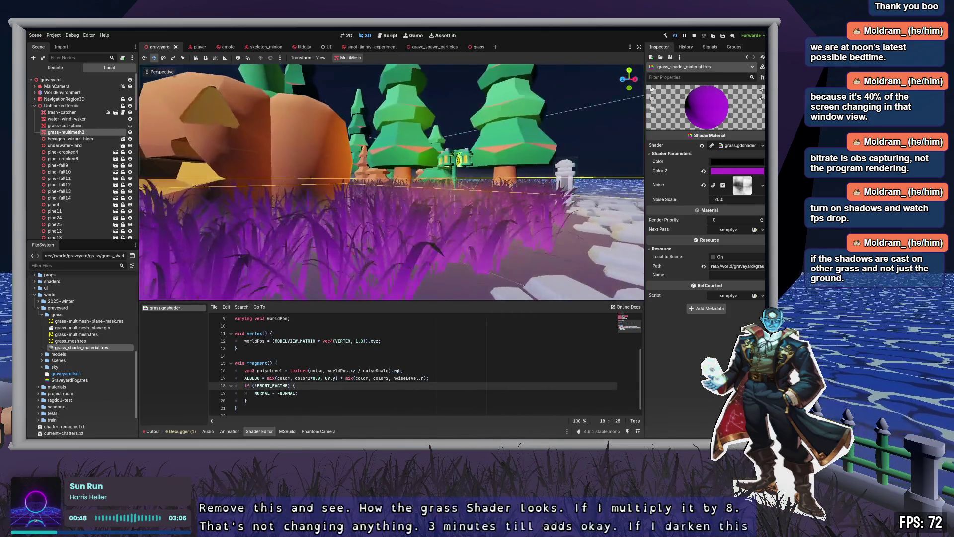
pyautogui.press('w')
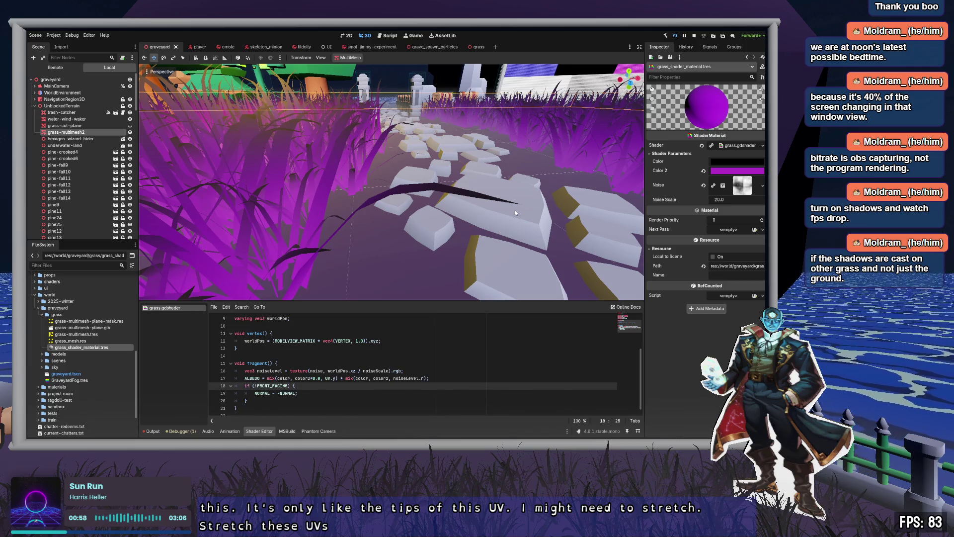
pyautogui.click(312, 378)
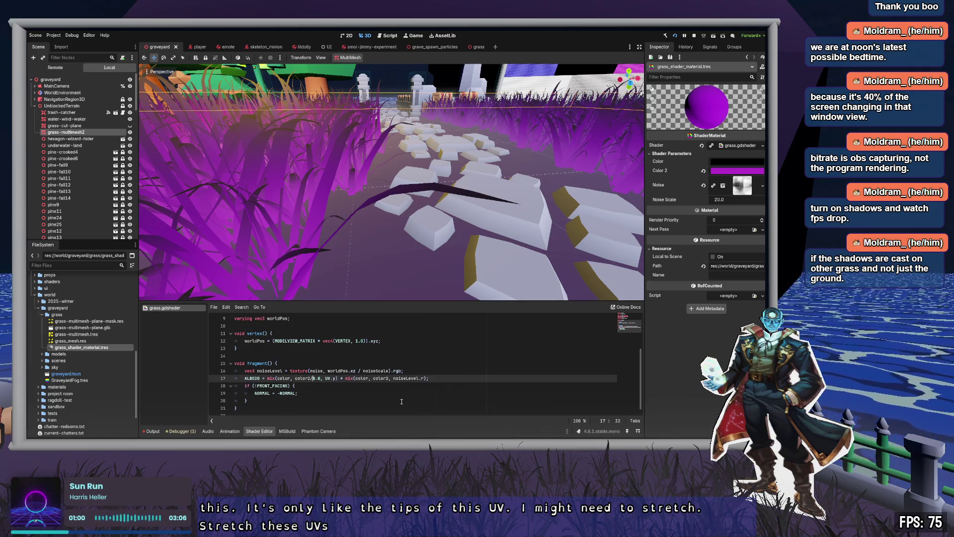
# - Change color2*8.0 to color2/2.0 in the albedo line and recompile the shader
pyautogui.press('Down')
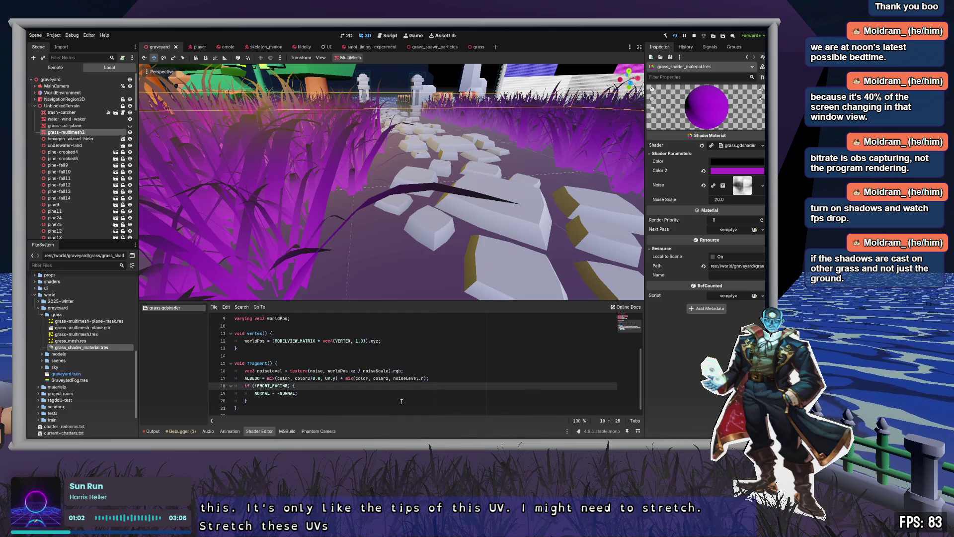
pyautogui.hotkey('ctrl', 's')
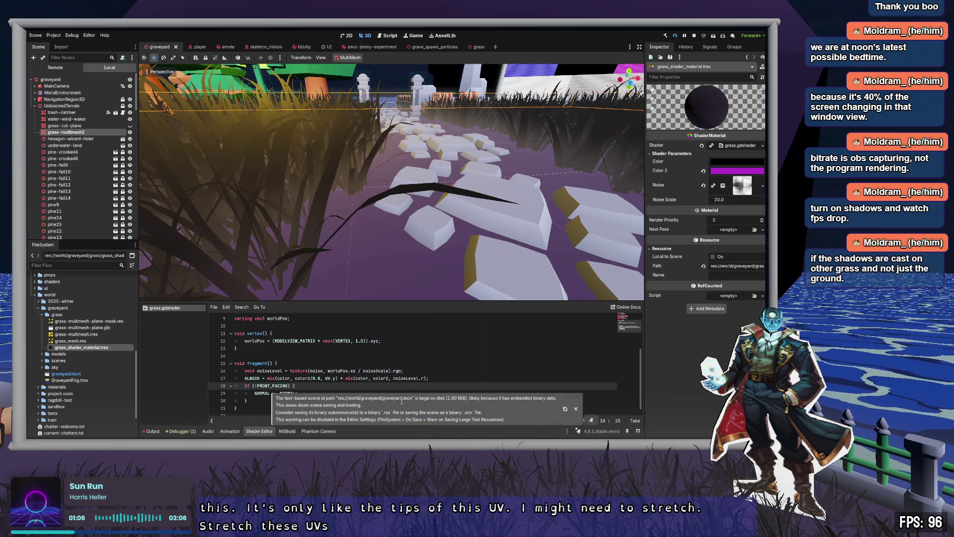
pyautogui.moveTo(393, 199)
pyautogui.mouseDown()
pyautogui.moveTo(363, 179)
pyautogui.moveTo(363, 248)
pyautogui.mouseUp()
pyautogui.click(315, 378)
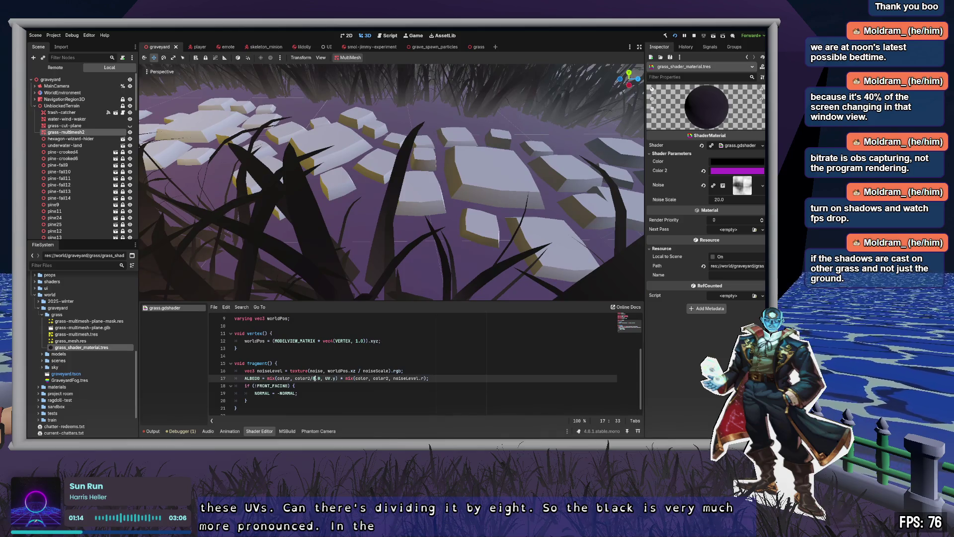
pyautogui.press('BackSpace')
pyautogui.write('2')
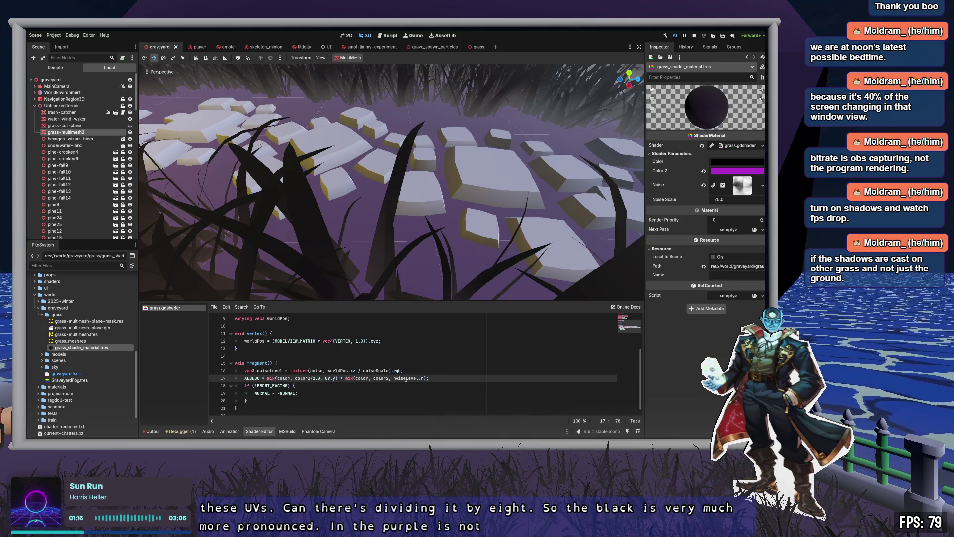
pyautogui.hotkey('ctrl', 's')
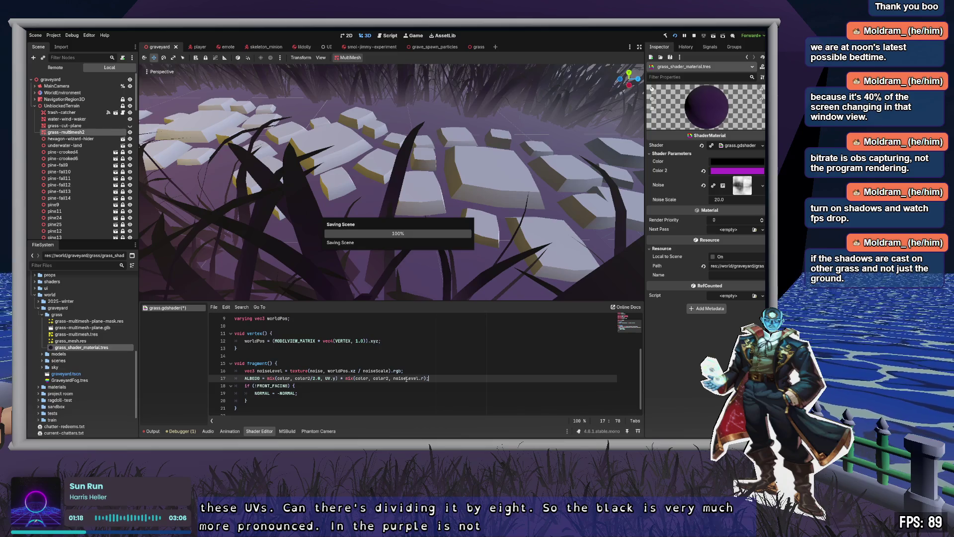
pyautogui.moveTo(397, 198)
pyautogui.mouseDown()
pyautogui.moveTo(416, 191)
pyautogui.moveTo(421, 166)
pyautogui.mouseUp()
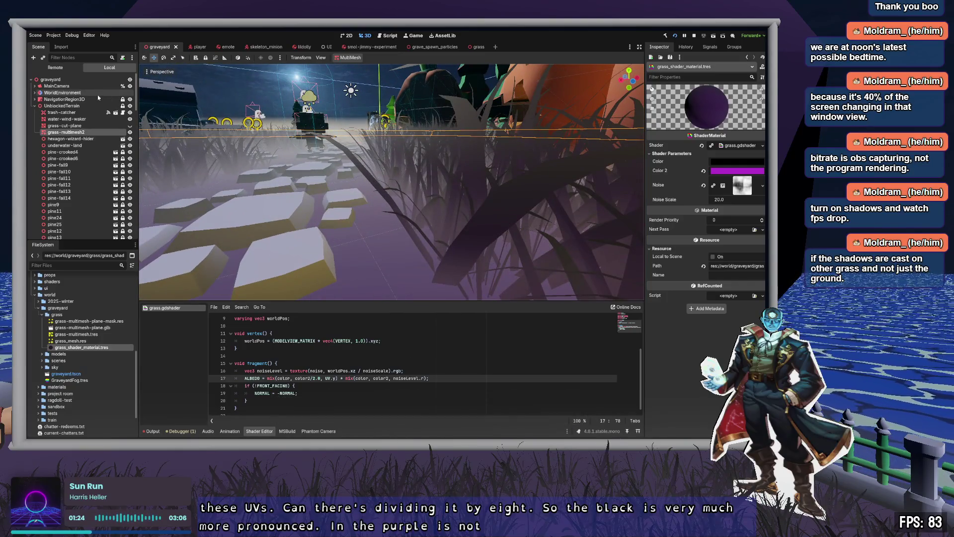
# - Hide the FogVolume using a 'fog' scene filter, then reopen grass_shader_material.tres
pyautogui.click(35, 106)
pyautogui.click(34, 112)
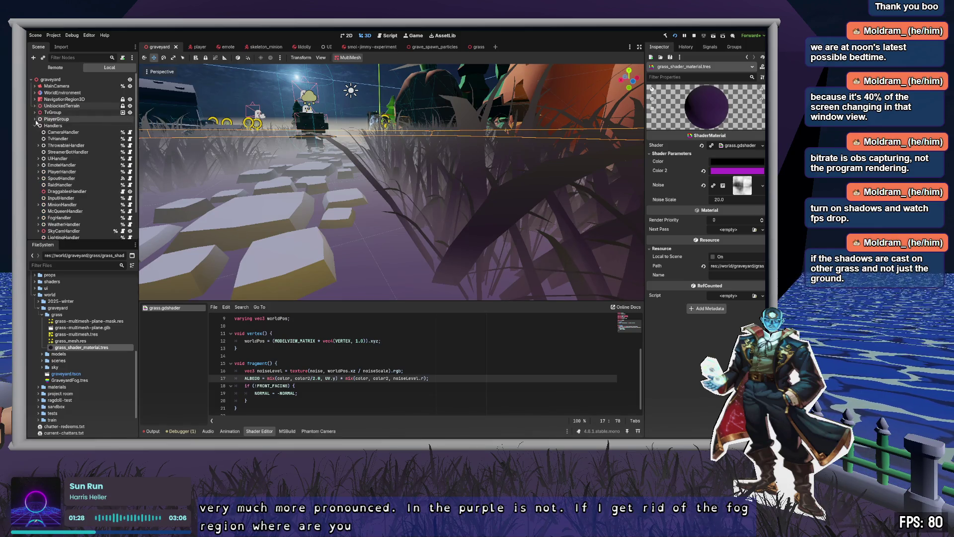
pyautogui.click(36, 126)
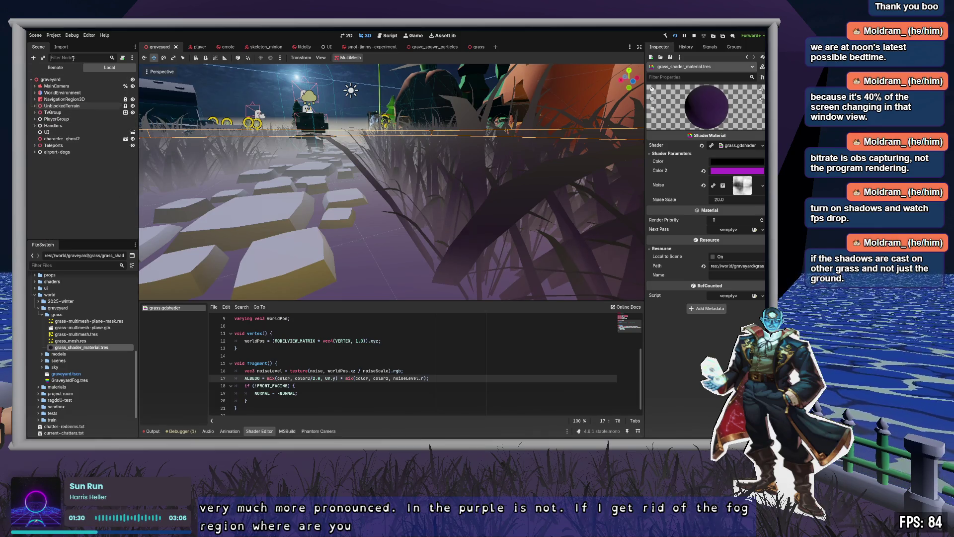
pyautogui.write('fog')
pyautogui.click(135, 79)
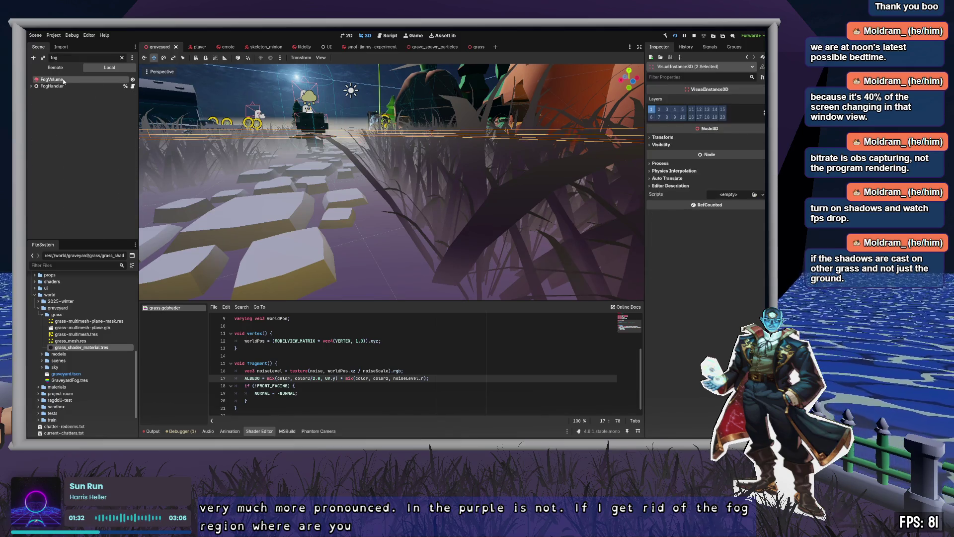
pyautogui.click(132, 80)
pyautogui.click(113, 58)
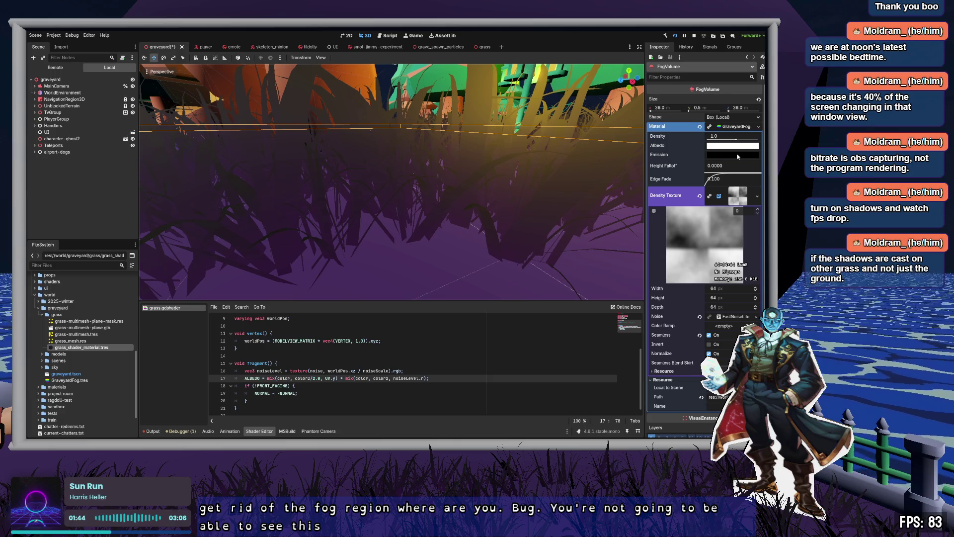
pyautogui.click(82, 348)
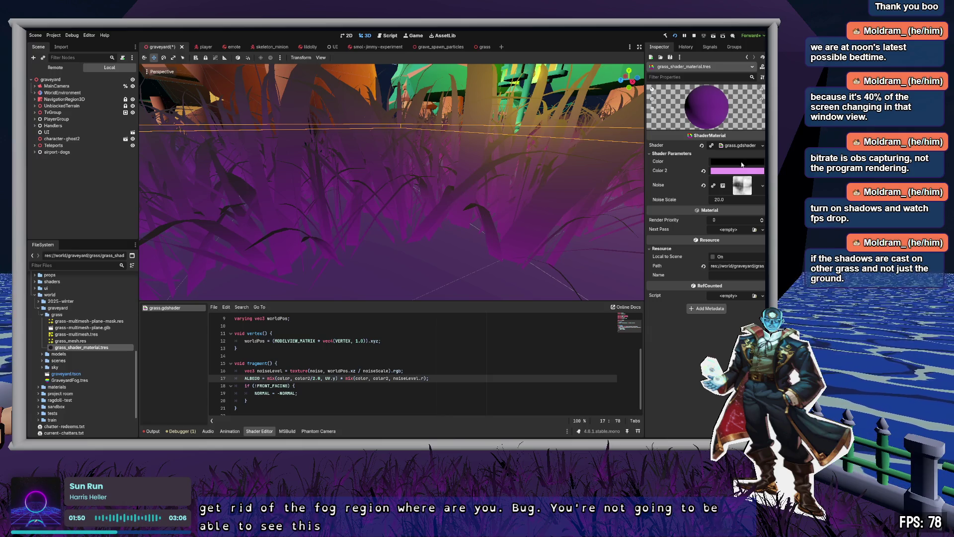
# - Lighten the base Color to near-white cyan and make Color 2 paler pink
pyautogui.click(748, 198)
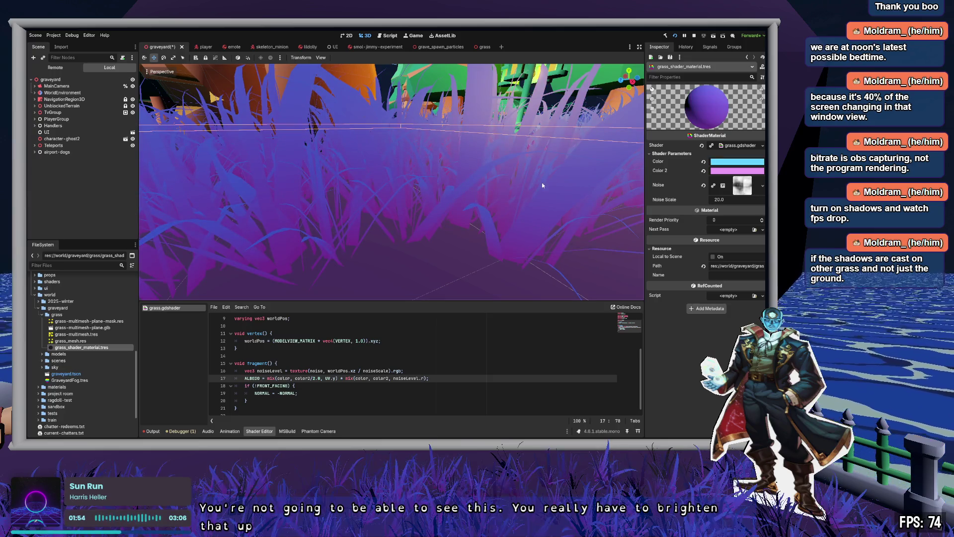
pyautogui.scroll(-5, 542, 183)
pyautogui.scroll(5, 542, 183)
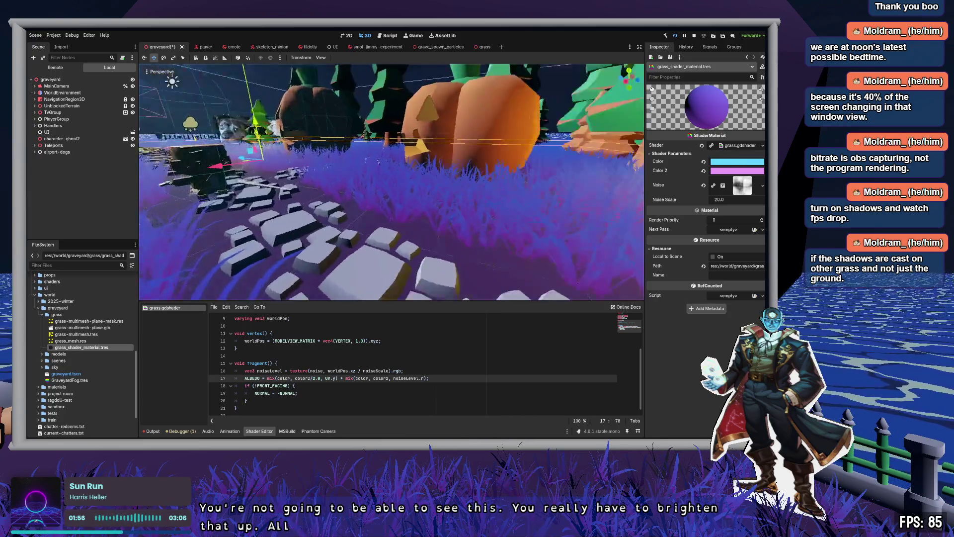
pyautogui.click(742, 172)
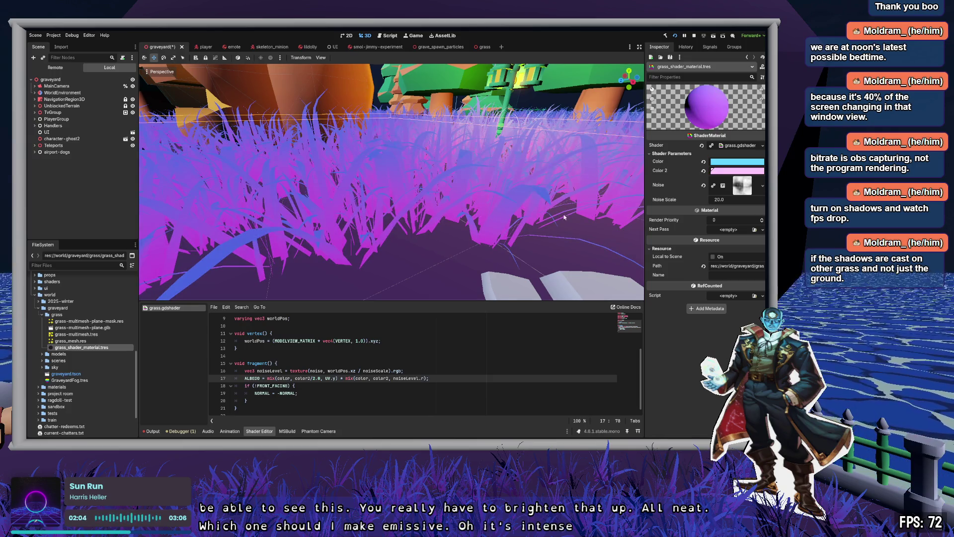
pyautogui.press('s')
pyautogui.press('s')
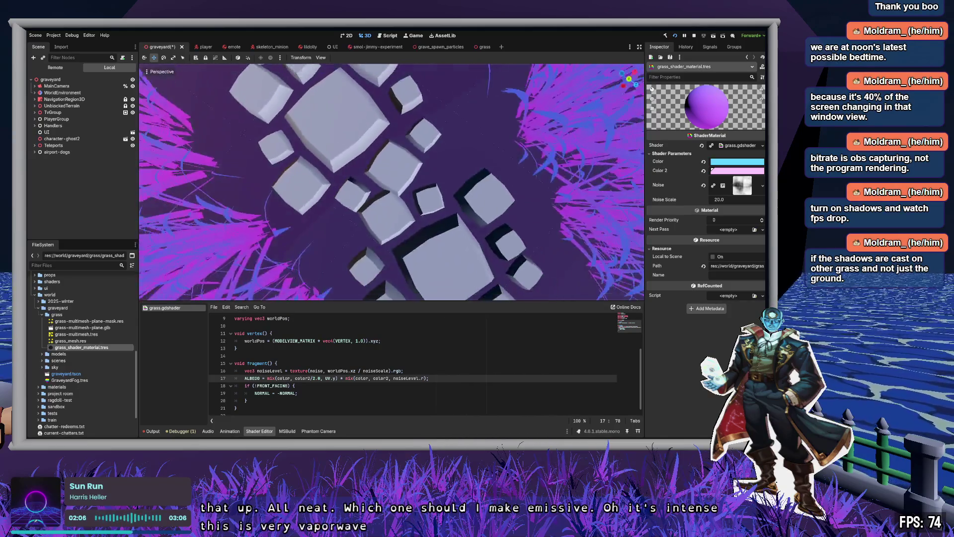
pyautogui.press('w')
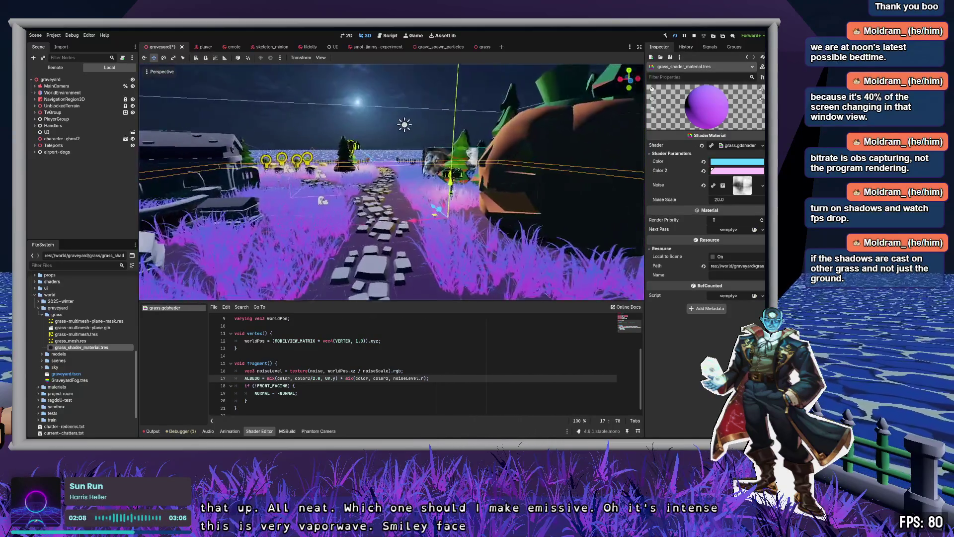
pyautogui.press('w')
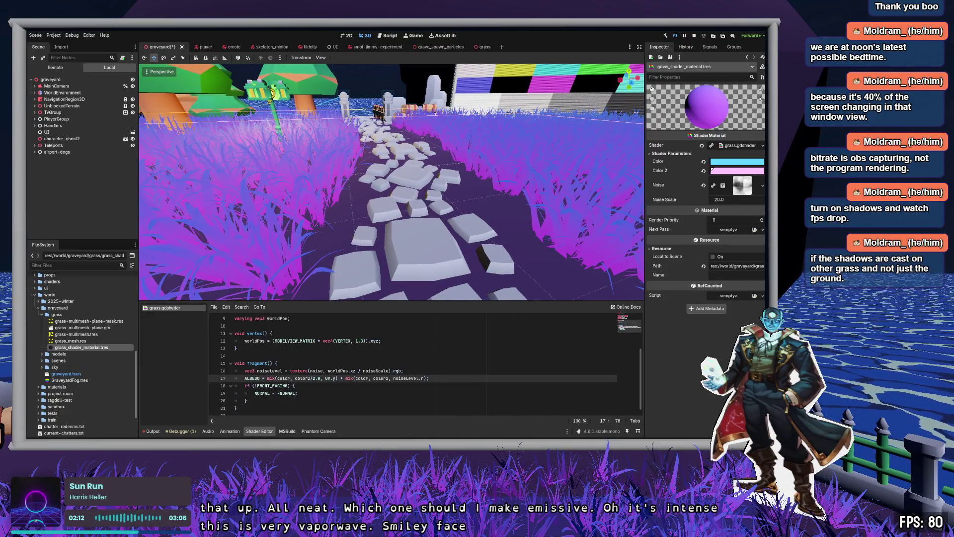
pyautogui.click(729, 165)
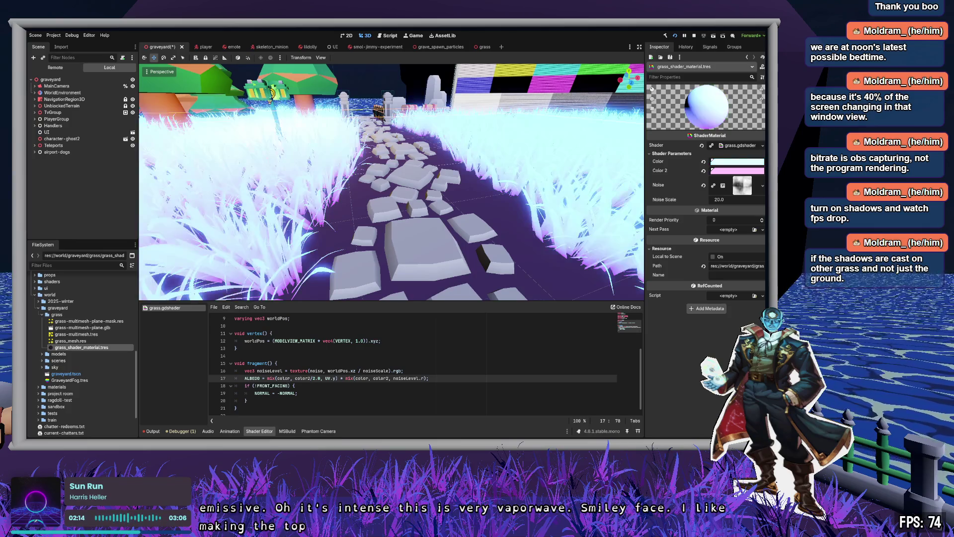
# - Look along the path toward the NO SIGNAL TV and save the scene
pyautogui.press('a')
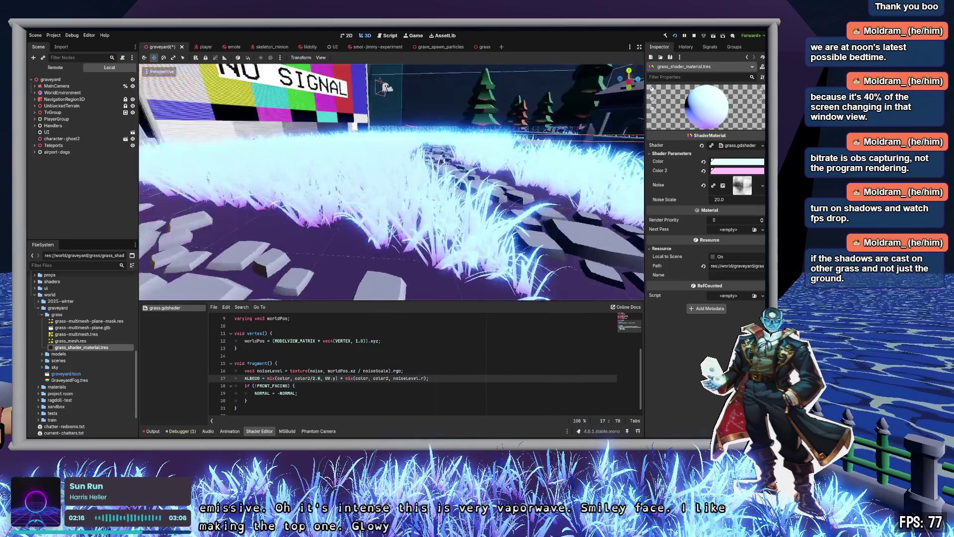
pyautogui.press('d')
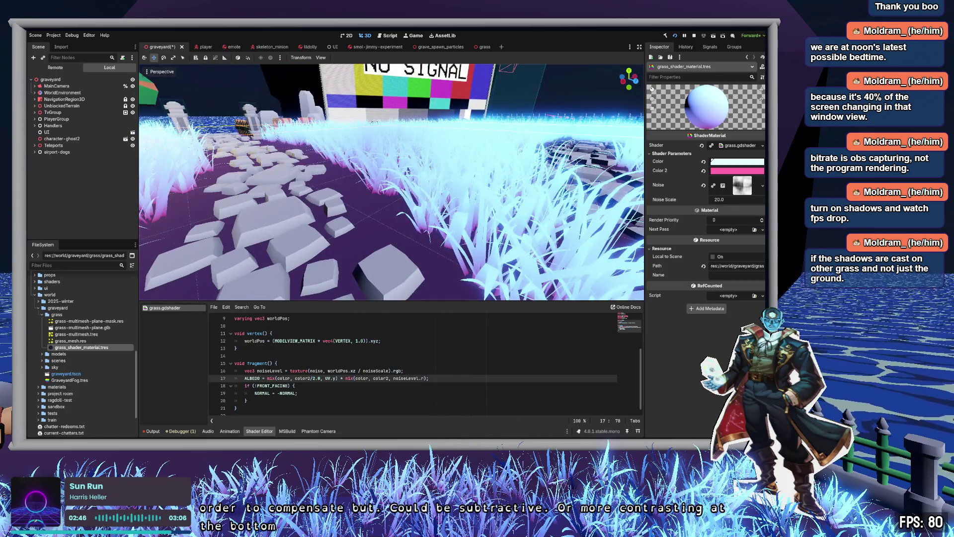
pyautogui.hotkey('ctrl', 's')
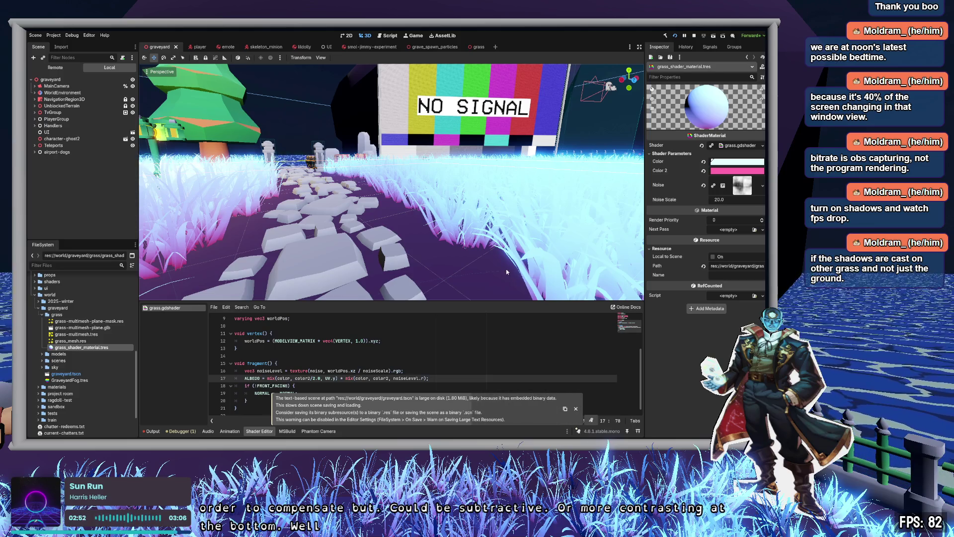
# - Select the graveyard scene file in FileSystem and save it as graveyard.scn
pyautogui.scroll(-2, 110, 377)
pyautogui.scroll(-2, 110, 377)
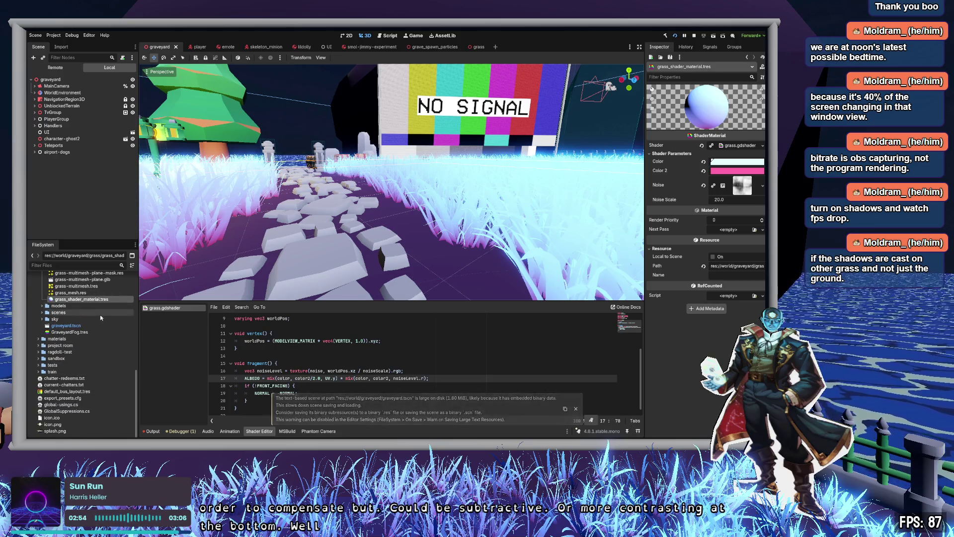
pyautogui.click(92, 326)
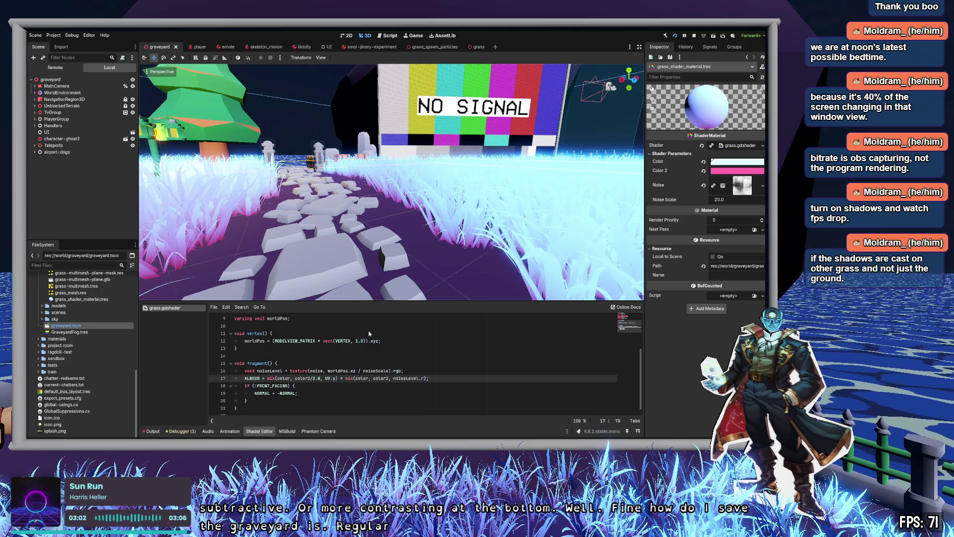
pyautogui.hotkey('ctrl', 's')
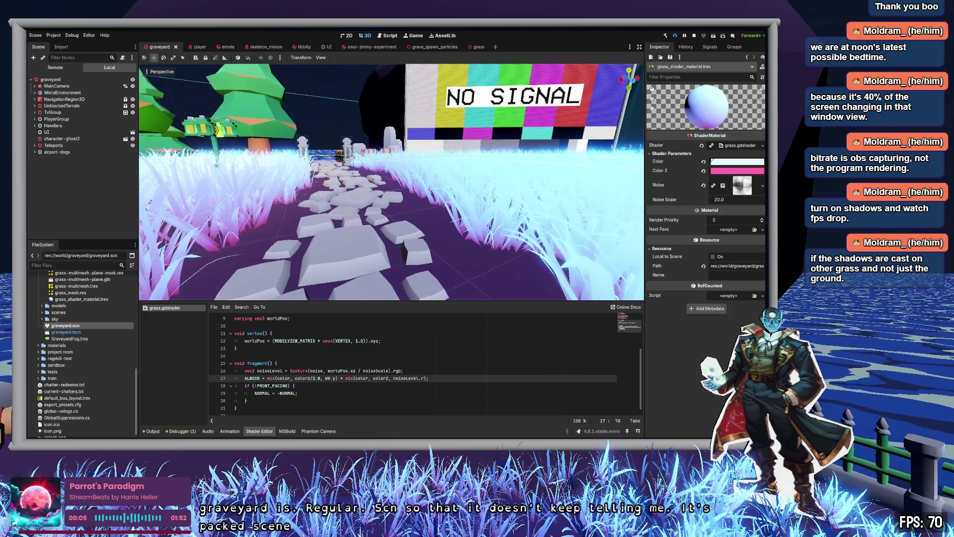
pyautogui.hotkey('ctrl', 's')
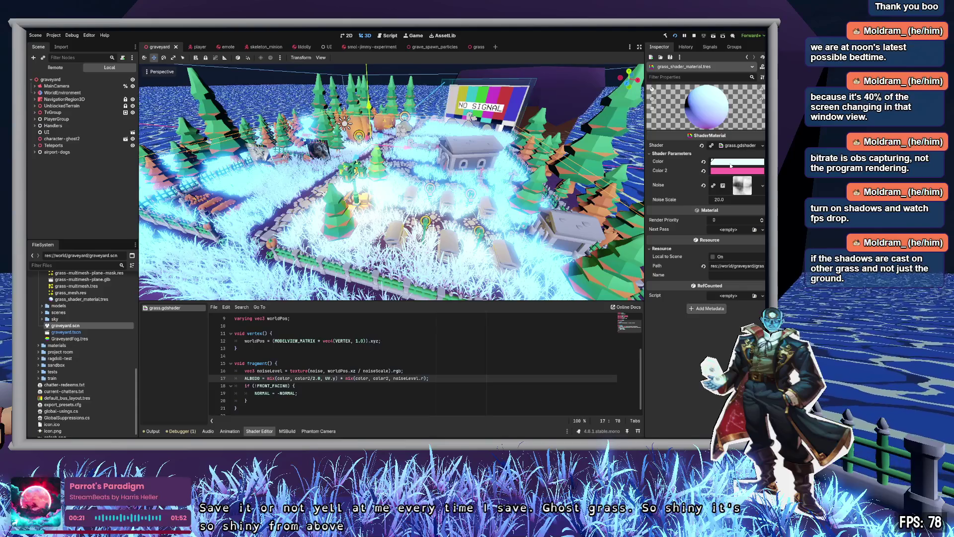
# - Apply the pale cyan base Color to the grass material so the grass renders lavender-blue
pyautogui.hotkey('ctrl', 'z')
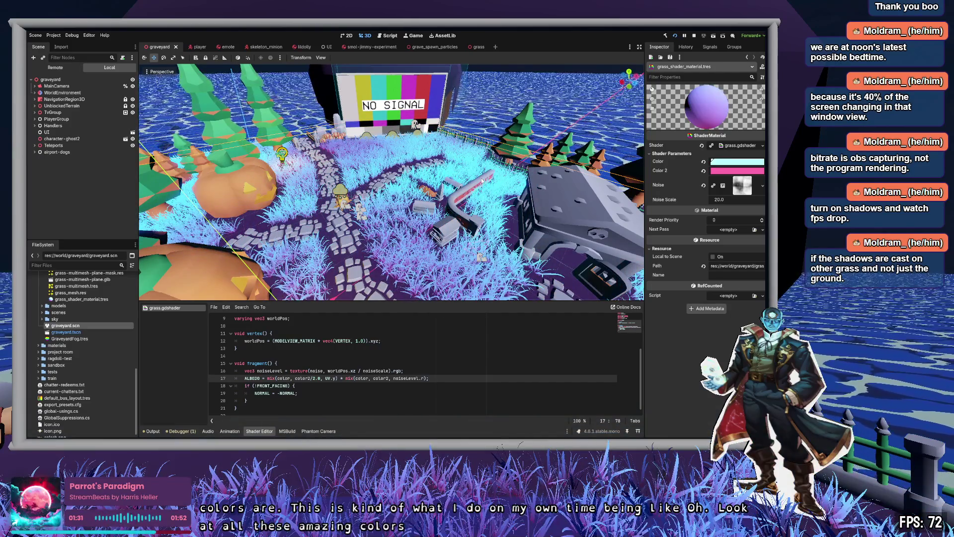
# - Save the graveyard scene before running the game
pyautogui.hotkey('ctrl', 's')
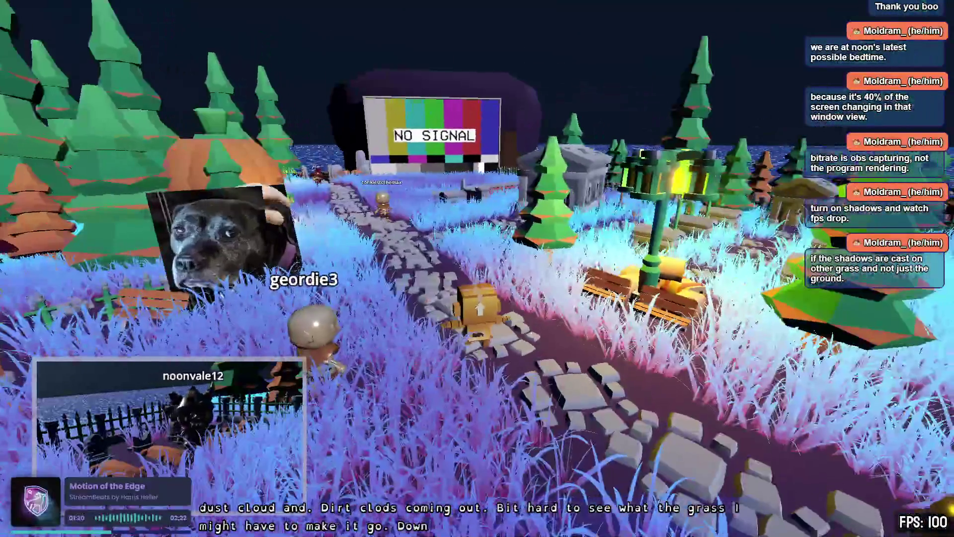
# - Orbit the game camera and walk the parcel character through the lavender-blue grass with WASD
pyautogui.scroll(-3, 477, 268)
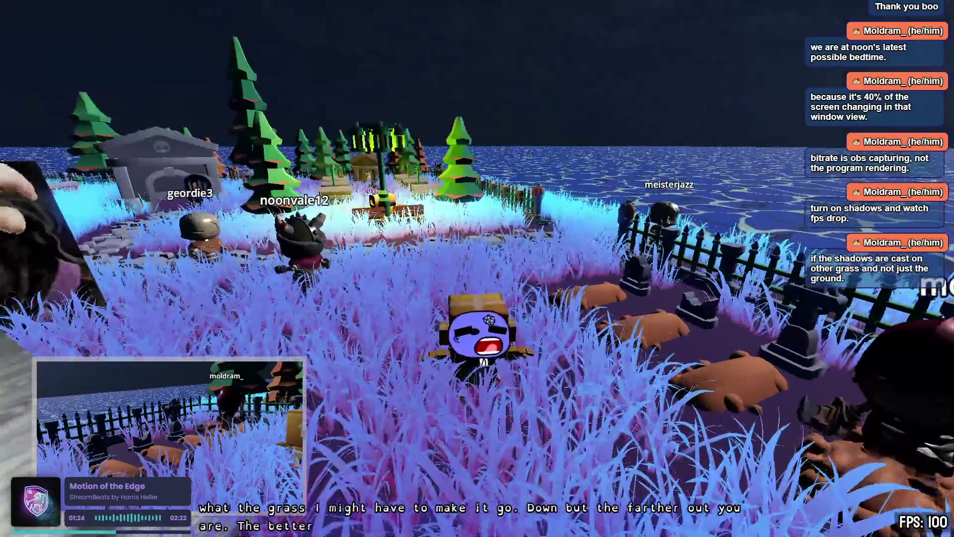
pyautogui.scroll(3, 477, 268)
pyautogui.scroll(-3, 477, 268)
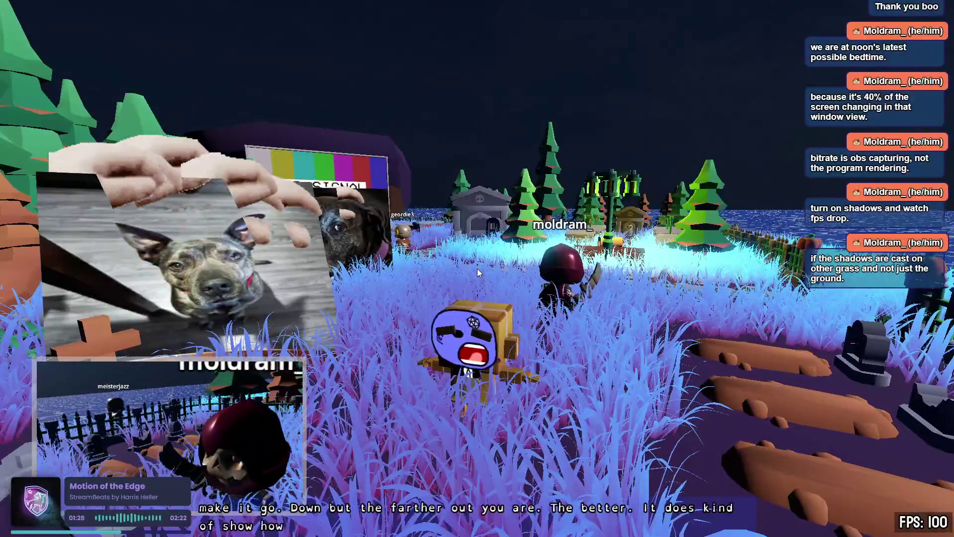
pyautogui.moveTo(477, 268)
pyautogui.mouseDown()
pyautogui.moveTo(556, 268)
pyautogui.moveTo(338, 268)
pyautogui.moveTo(621, 268)
pyautogui.mouseUp()
pyautogui.press('w')
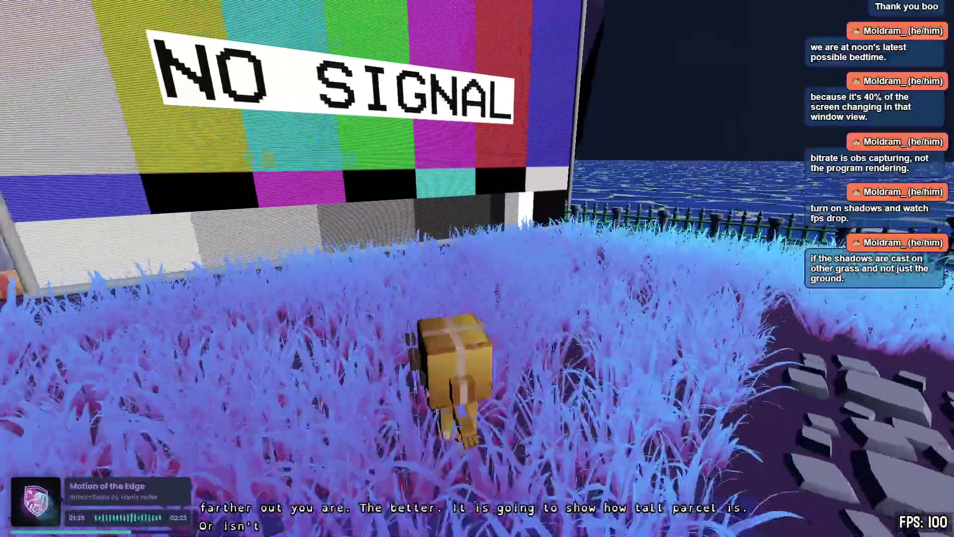
pyautogui.press('s')
pyautogui.press('d')
pyautogui.press('d')
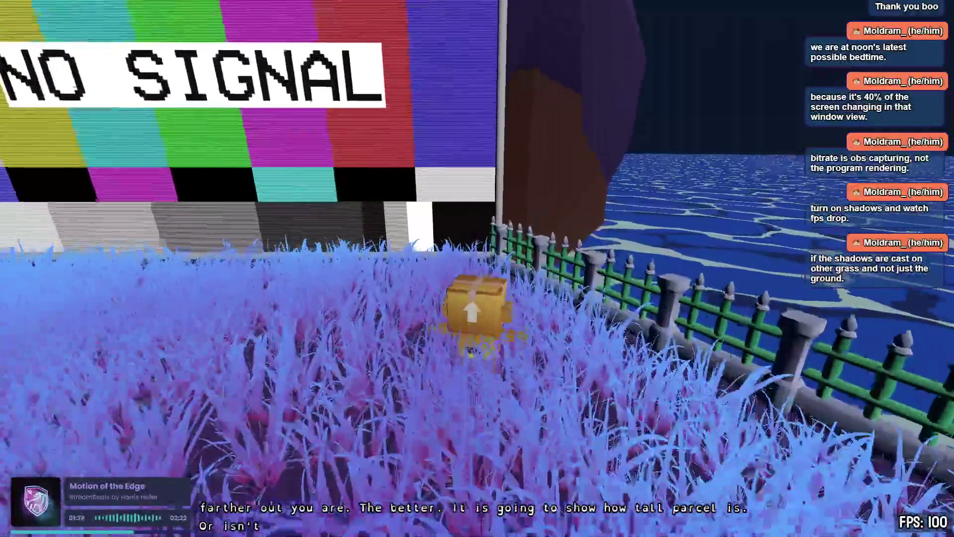
pyautogui.press('d')
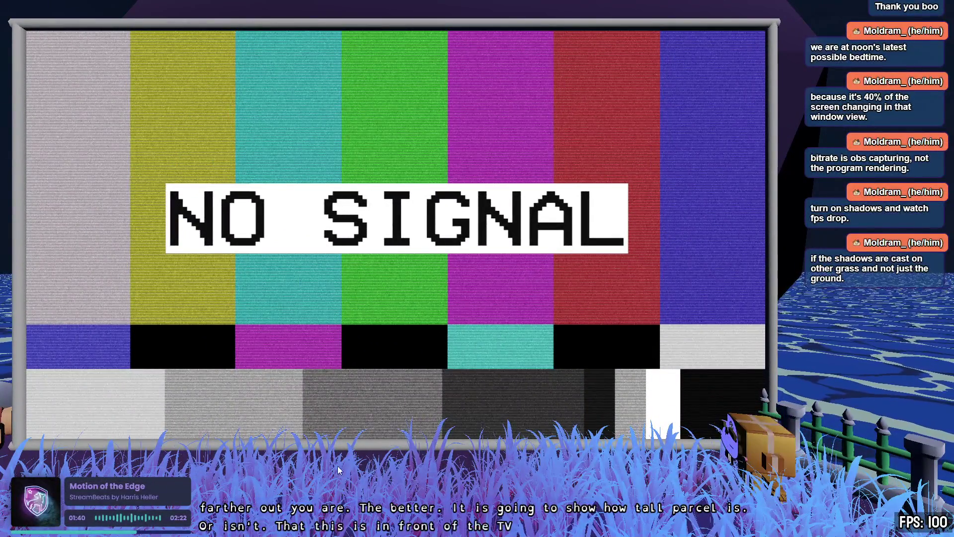
pyautogui.press('s')
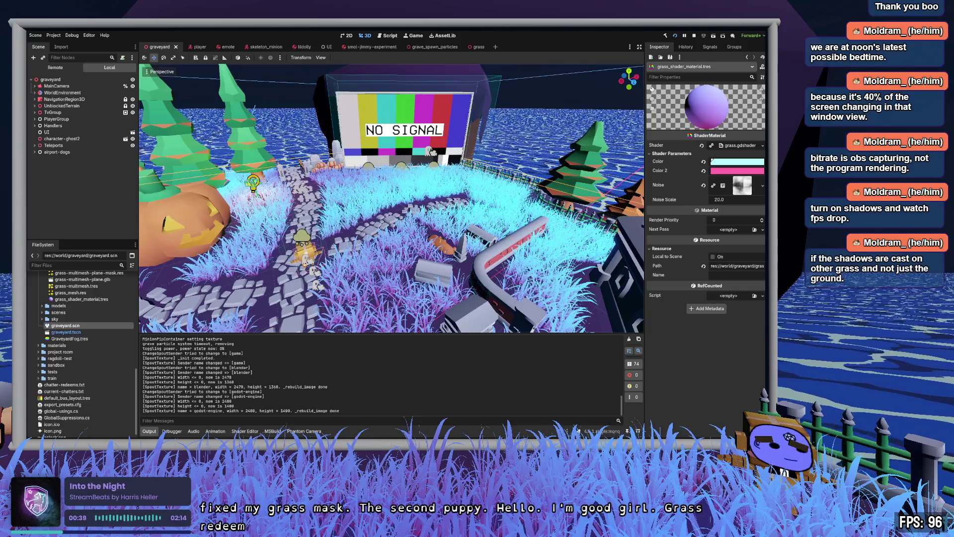
# - Inspect grass_mesh.res and collapse its Surface 0 Material details in the Inspector
pyautogui.click(90, 299)
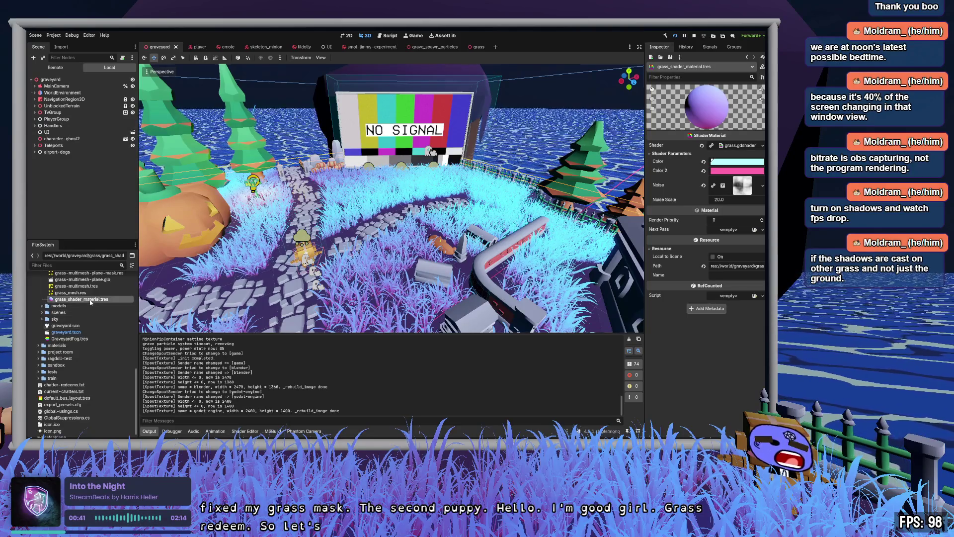
pyautogui.scroll(3, 93, 303)
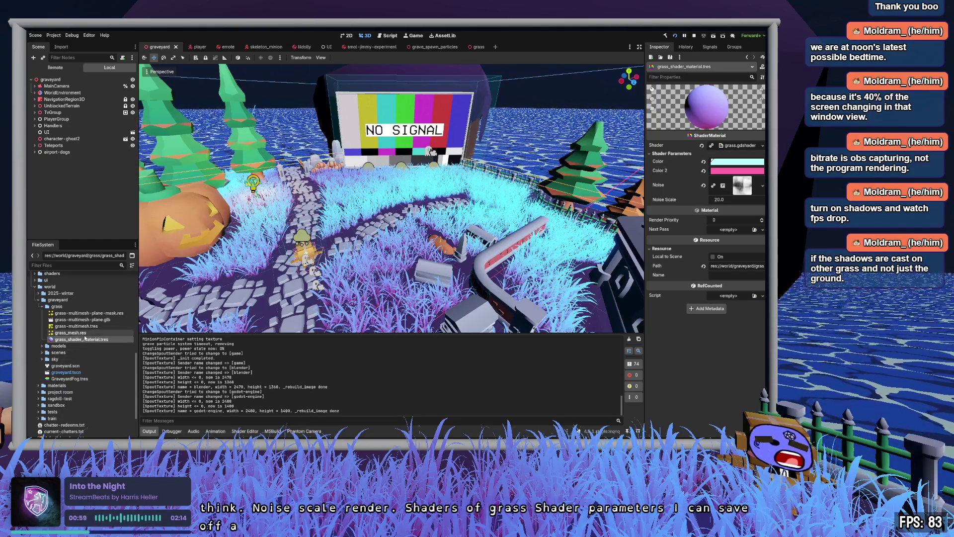
pyautogui.click(74, 333)
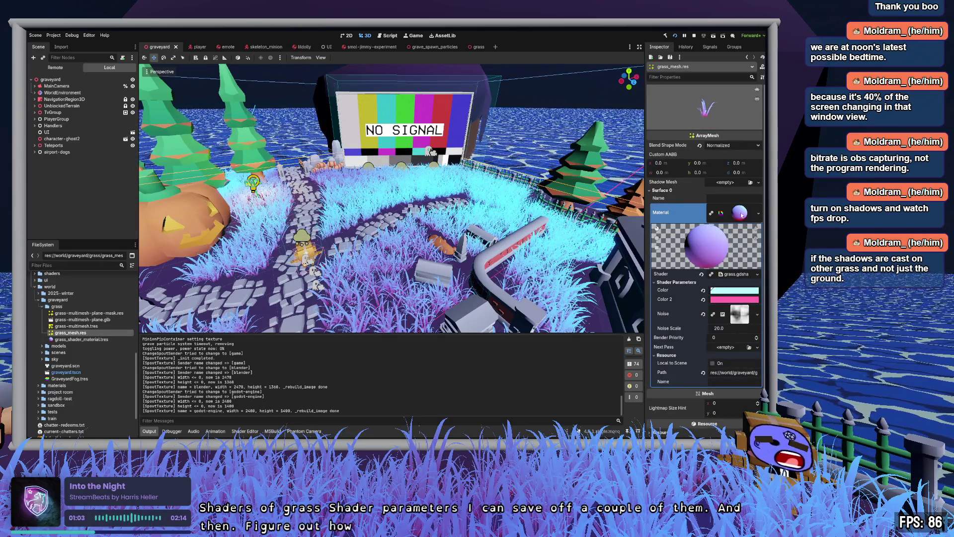
pyautogui.click(741, 215)
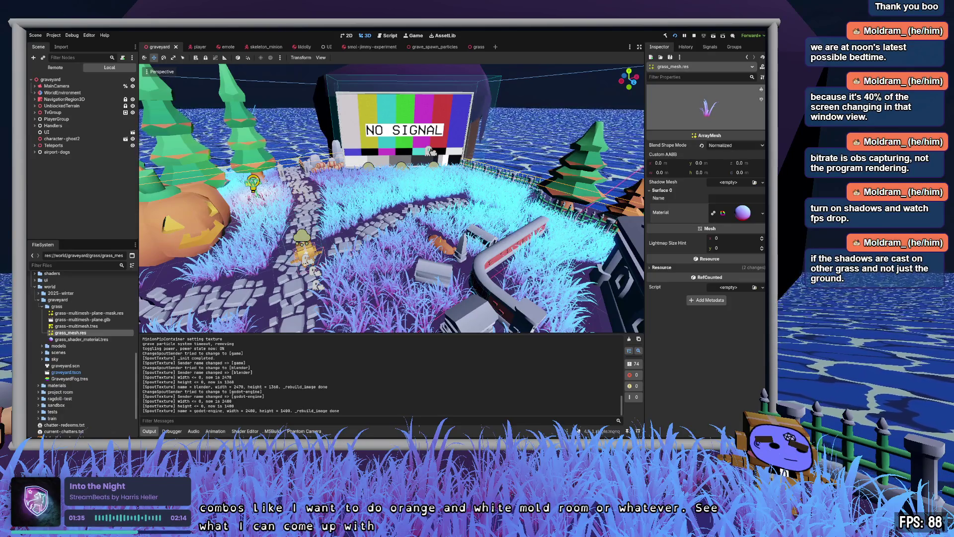
pyautogui.hotkey('alt', 'Tab')
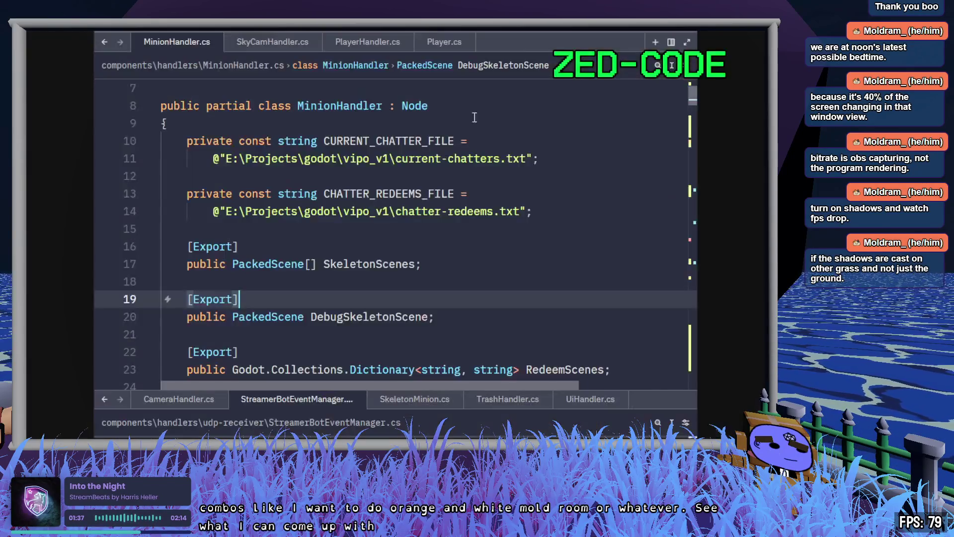
pyautogui.hotkey('alt', 'Tab')
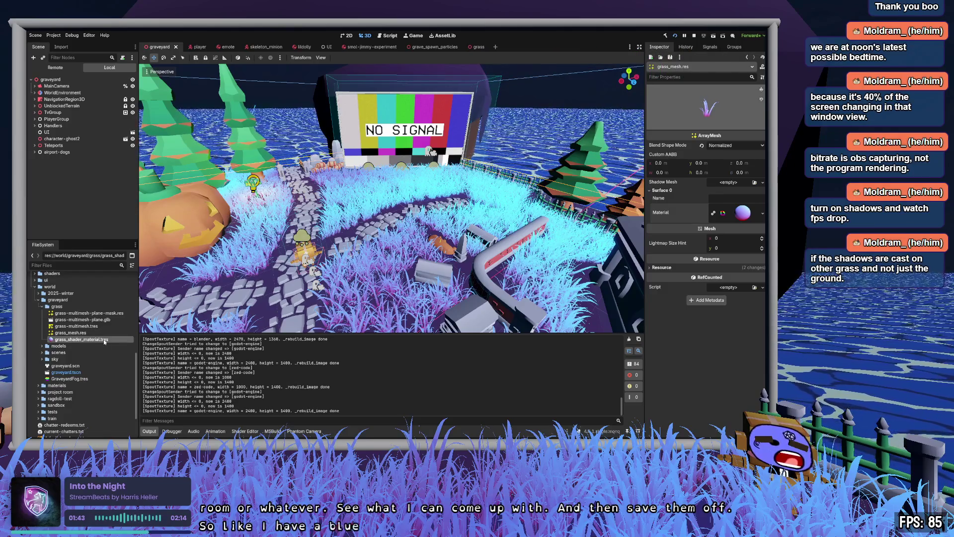
pyautogui.click(94, 340)
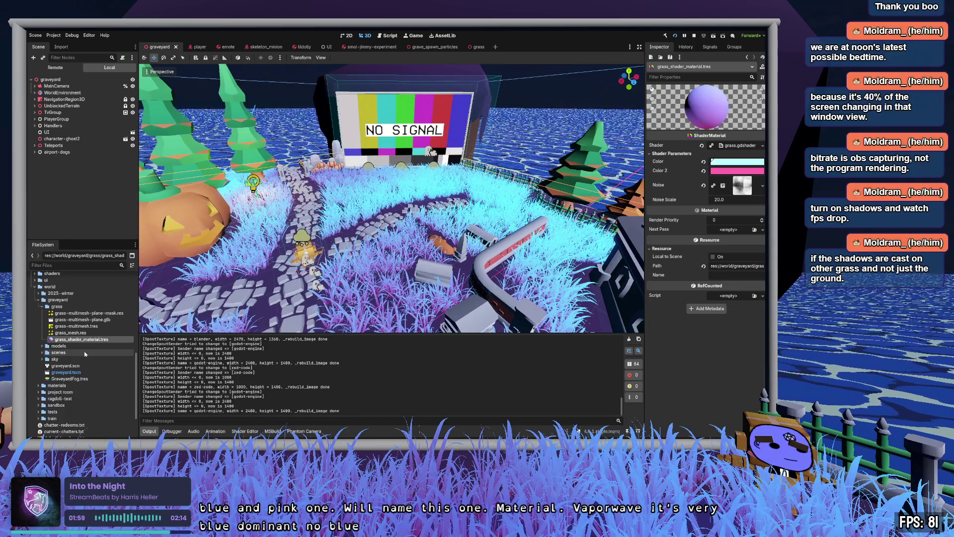
pyautogui.write('_blue_vapor')
# - Confirm the grass_shader_material_blue_vapor.tres name, open the orange_burst copy, and view the grass scene
pyautogui.press('Return')
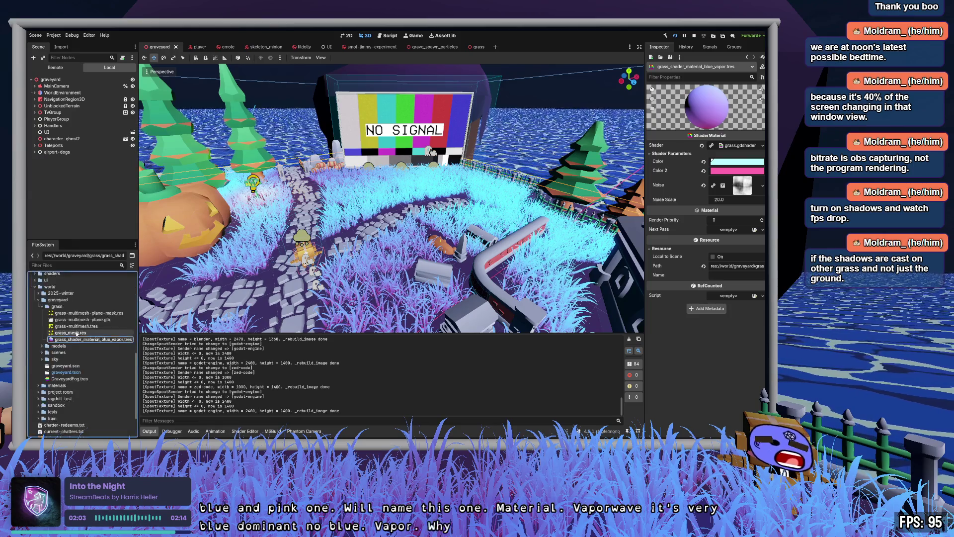
pyautogui.click(75, 332)
pyautogui.click(82, 340)
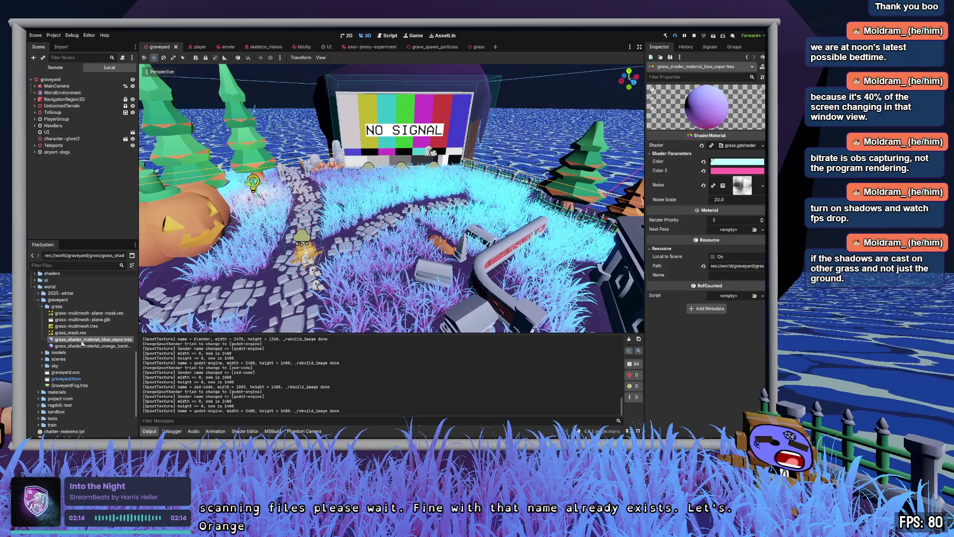
pyautogui.click(83, 345)
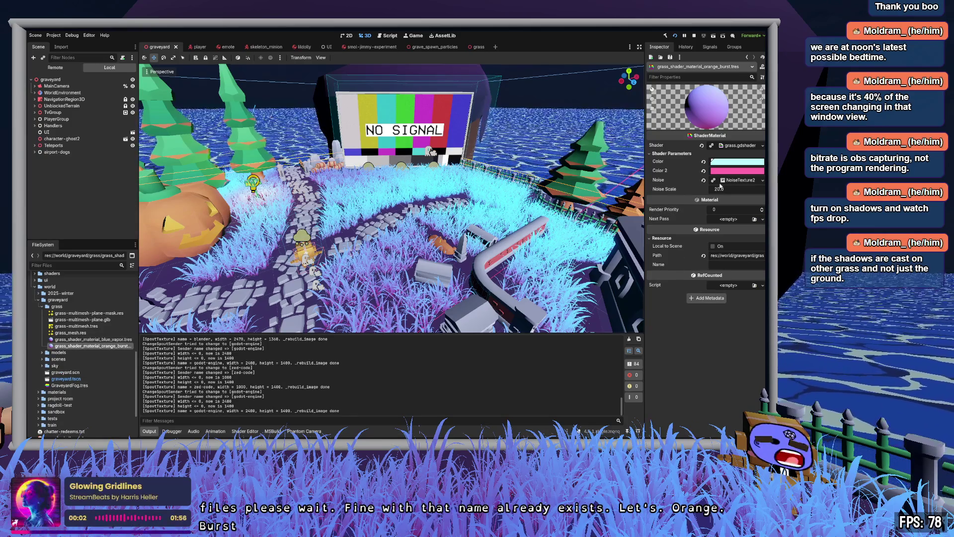
pyautogui.click(477, 47)
pyautogui.click(90, 345)
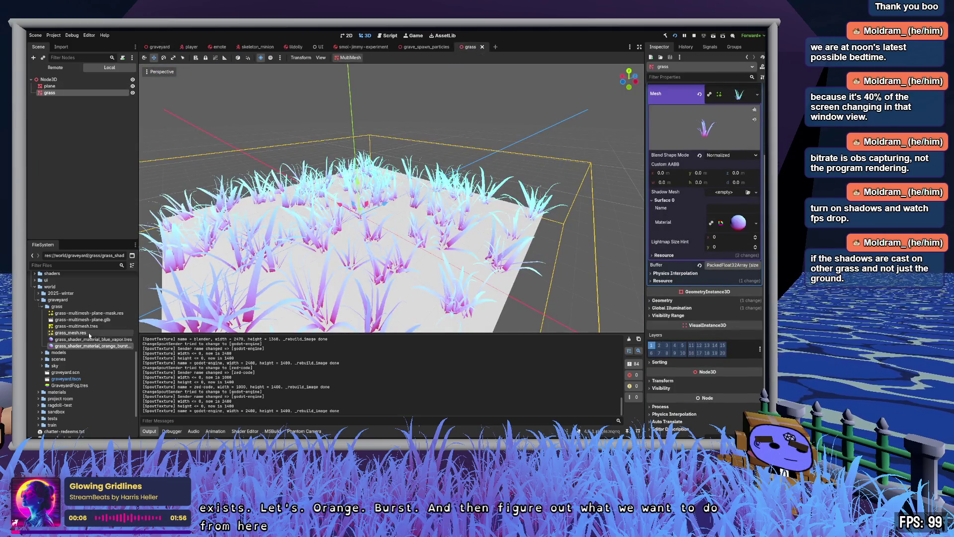
# - Duplicate grass_mesh.res as grass_mesh_tester.res and assign it as the MultiMesh's Mesh
pyautogui.click(79, 333)
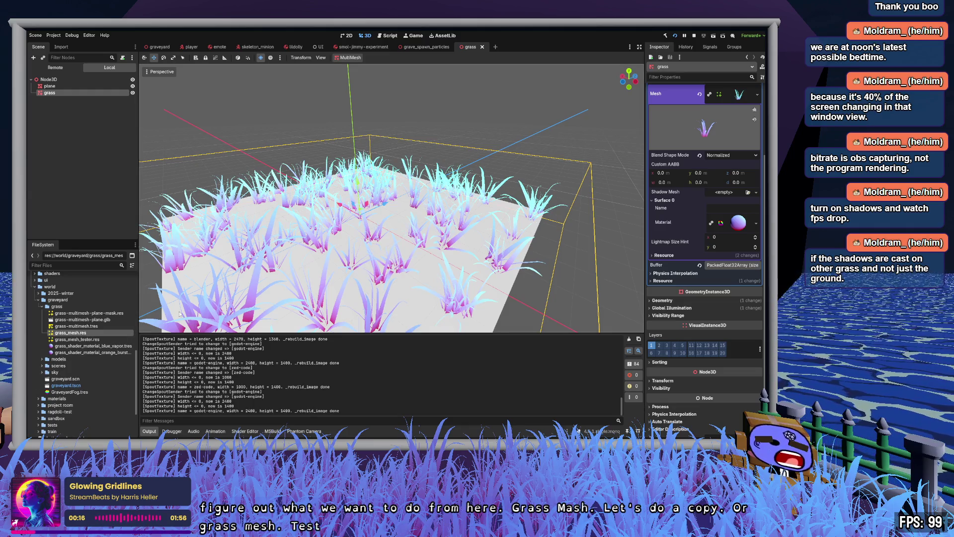
pyautogui.press('Return')
pyautogui.moveTo(84, 338)
pyautogui.mouseDown()
pyautogui.moveTo(50, 92)
pyautogui.moveTo(685, 117)
pyautogui.mouseUp()
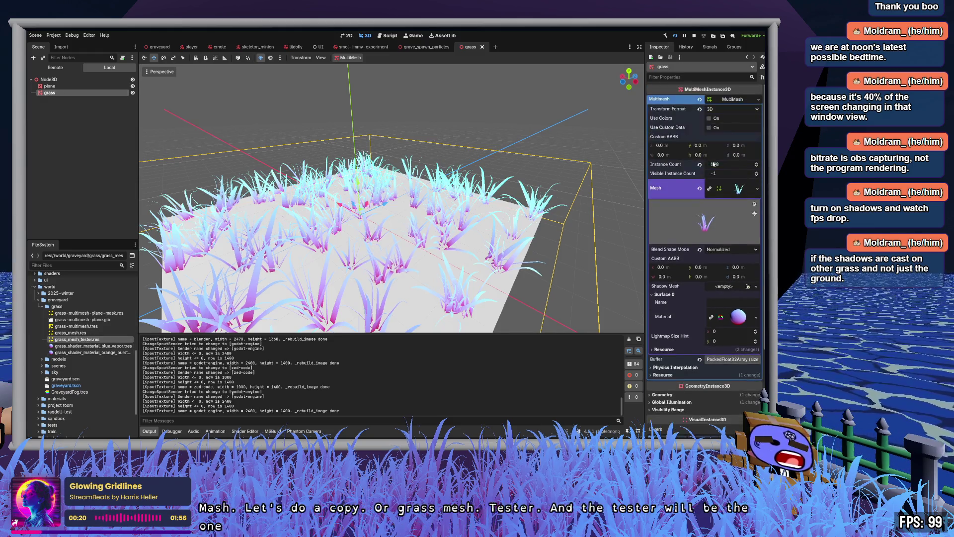
pyautogui.click(736, 100)
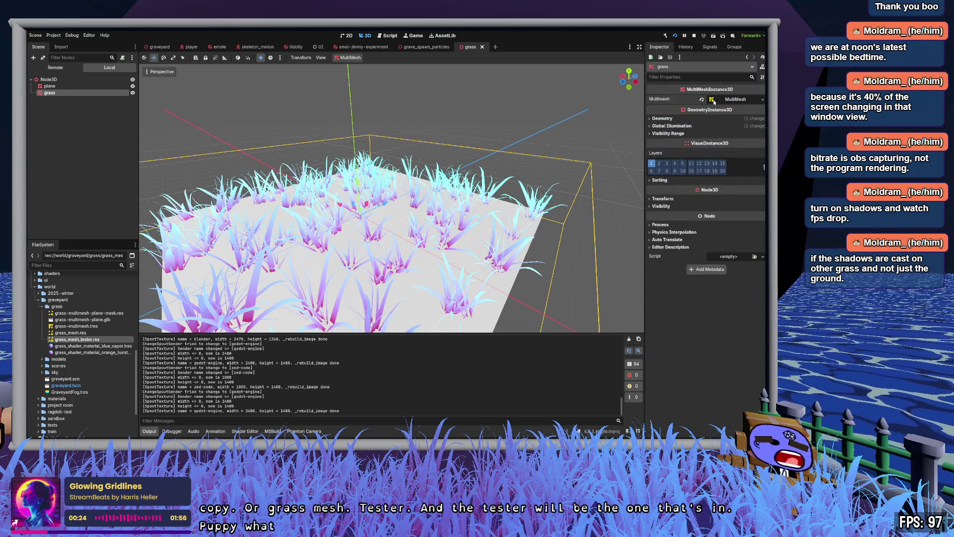
pyautogui.click(746, 102)
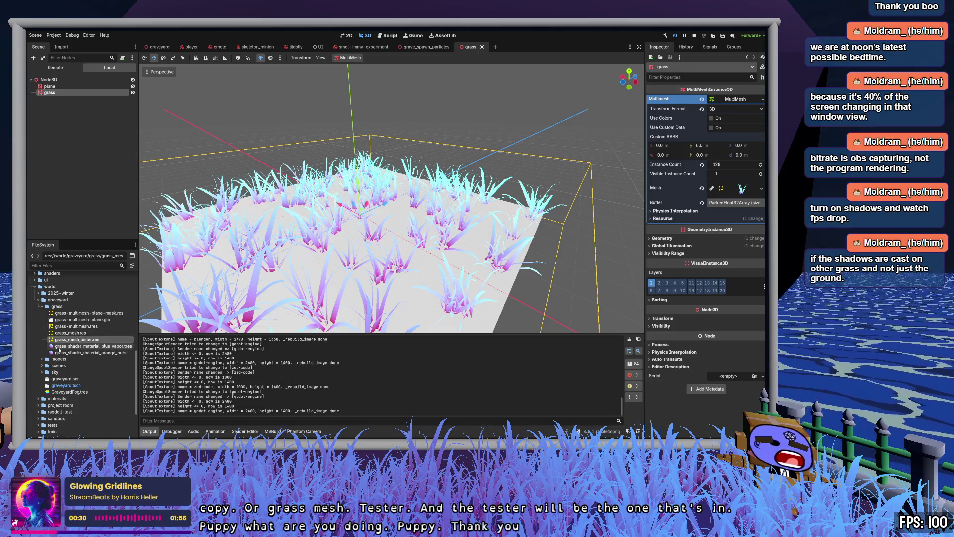
pyautogui.moveTo(67, 341); pyautogui.dragTo(741, 192)
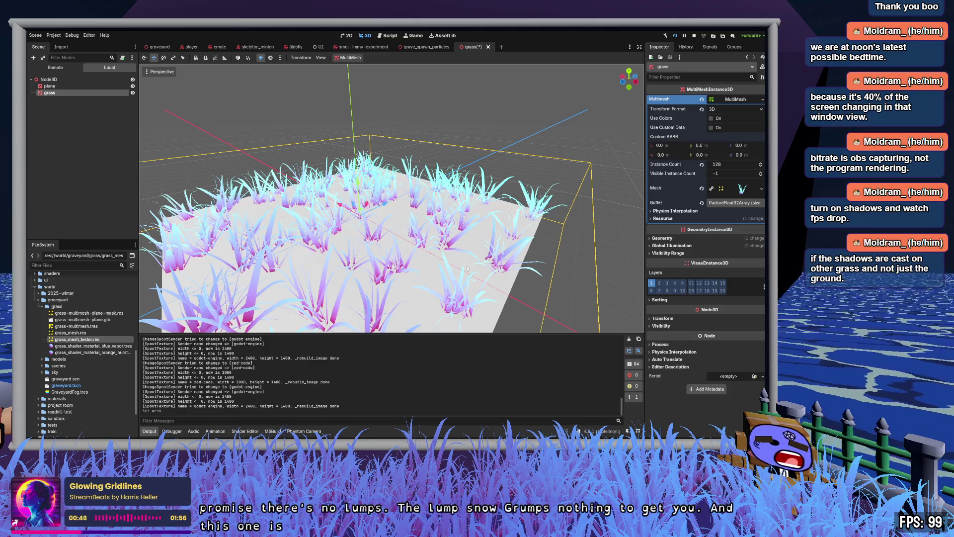
# - Put grass_shader_material_orange_burst.tres on the tester mesh's Surface 0 Material
pyautogui.click(745, 188)
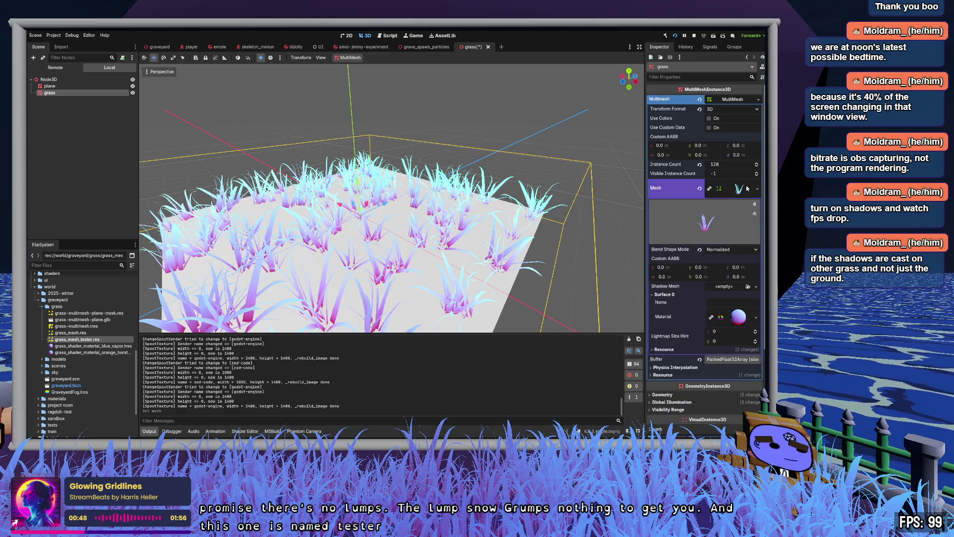
pyautogui.moveTo(91, 352)
pyautogui.mouseDown()
pyautogui.moveTo(609, 314)
pyautogui.moveTo(738, 317)
pyautogui.mouseUp()
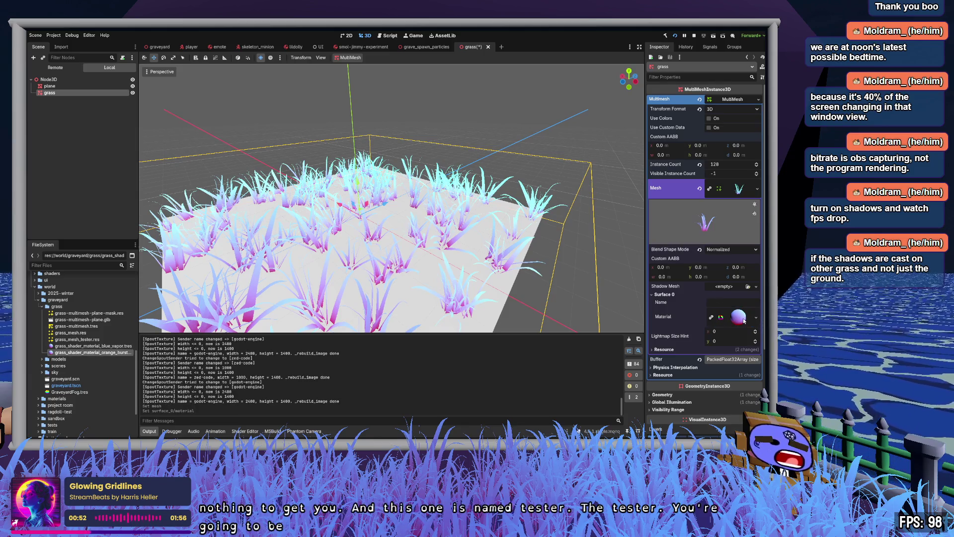
pyautogui.click(72, 354)
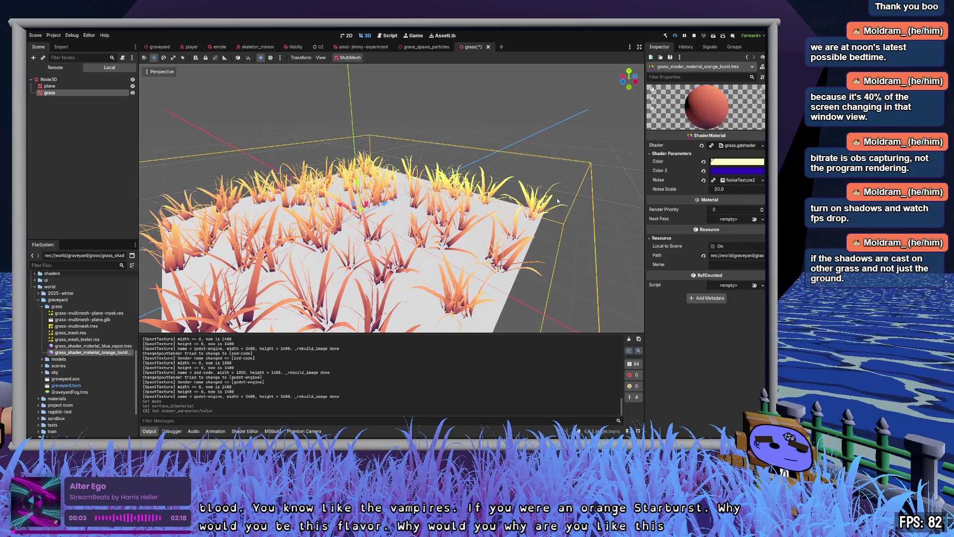
# - Turn on the viewport sky environment preview to view the amber-tinted grass
pyautogui.scroll(6, 557, 201)
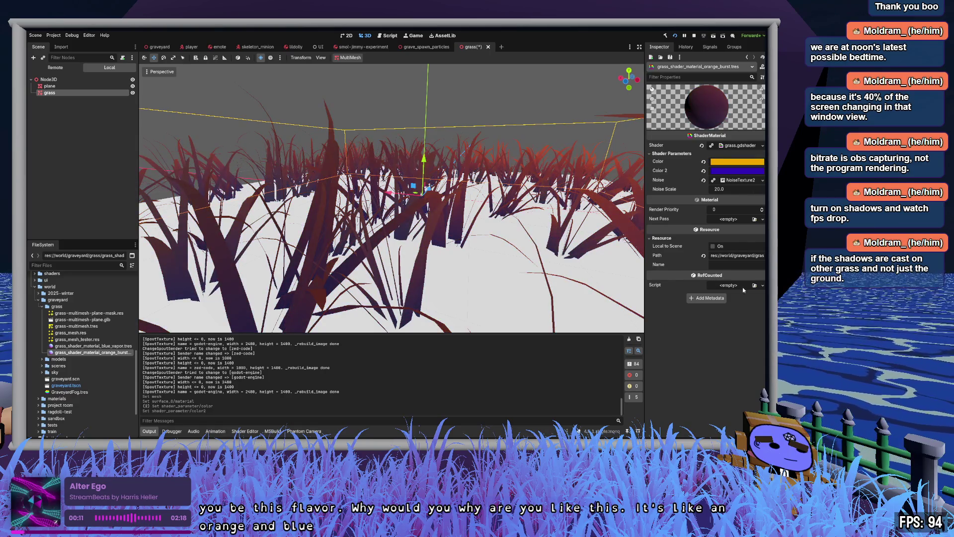
pyautogui.click(268, 58)
# - Toggle the viewport preview lighting and frame the whole grass patch
pyautogui.click(260, 57)
pyautogui.click(270, 58)
pyautogui.click(260, 58)
pyautogui.press('f')
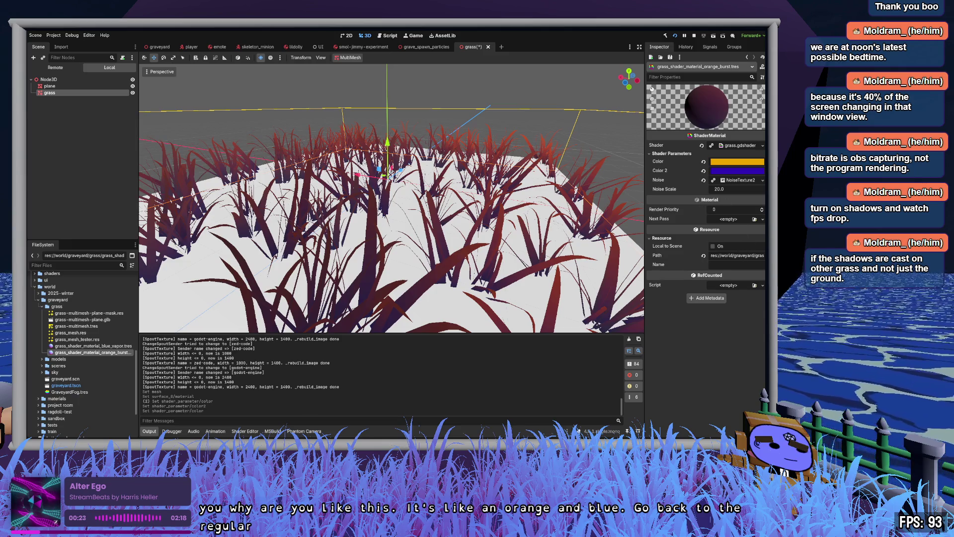
# - Compare bright yellow, darker amber and red variants for the main grass Color
pyautogui.hotkey('ctrl', 'z')
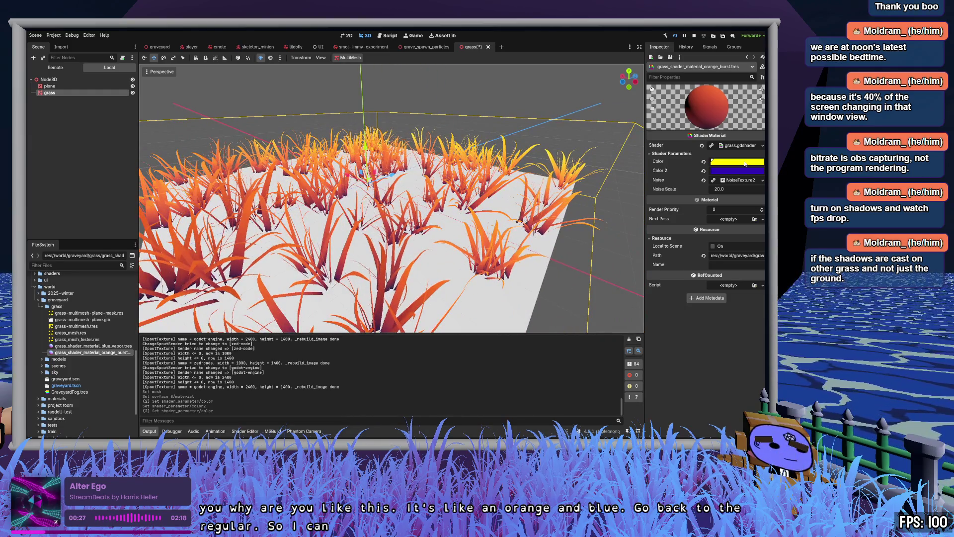
pyautogui.hotkey('ctrl', 'z')
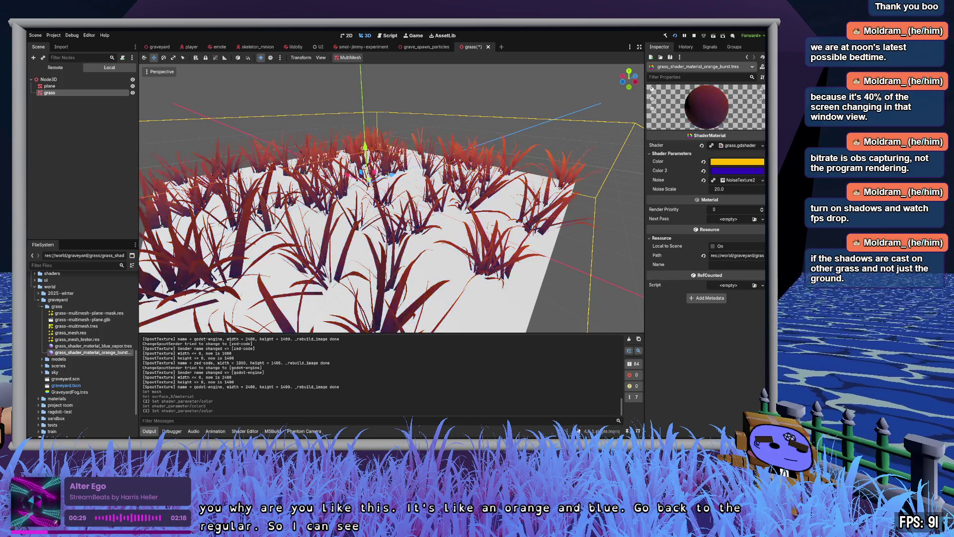
pyautogui.hotkey('ctrl', 'z')
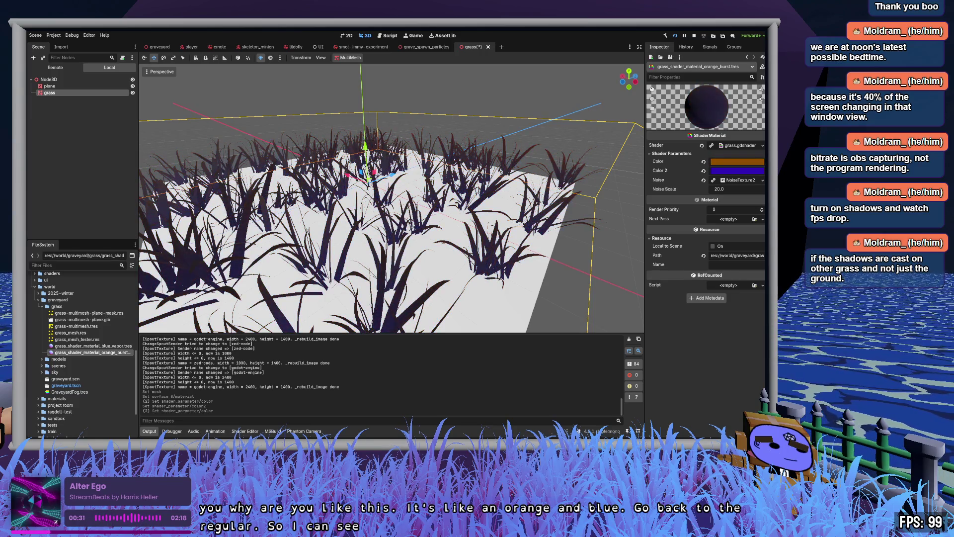
pyautogui.hotkey('ctrl', 'z')
pyautogui.hotkey('ctrl', 'z')
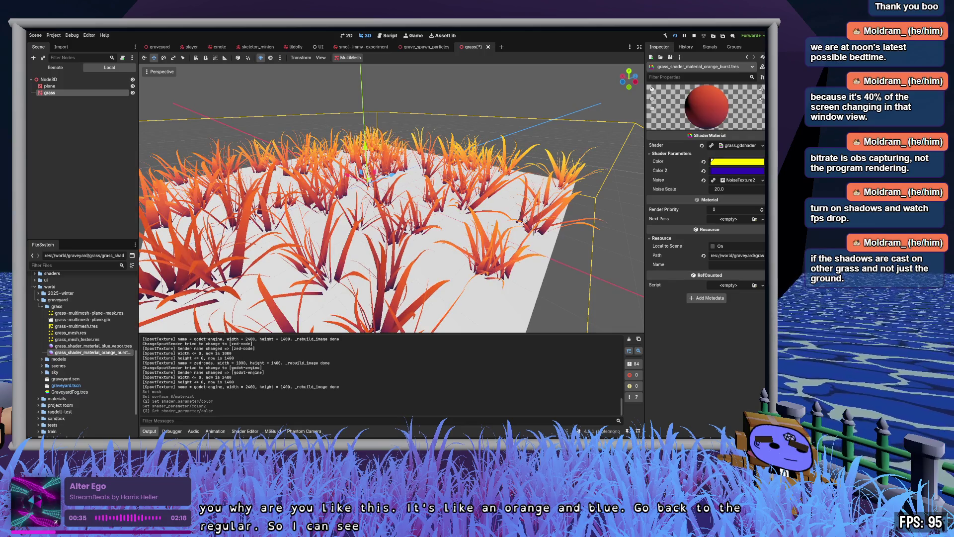
pyautogui.hotkey('ctrl', 'z')
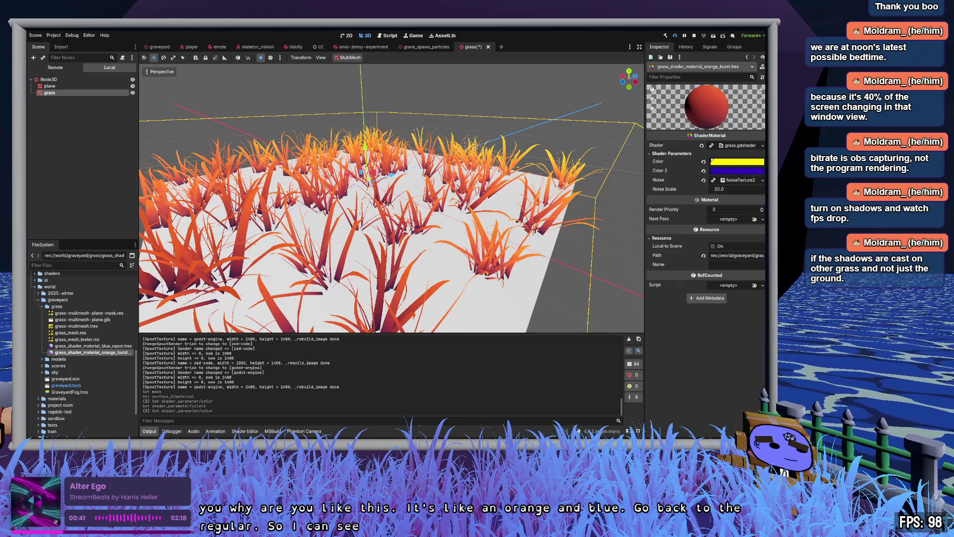
# - Set Color 2 to pale pink, tone the main Color toward orange, and open grass.gdshader
pyautogui.hotkey('ctrl', 'z')
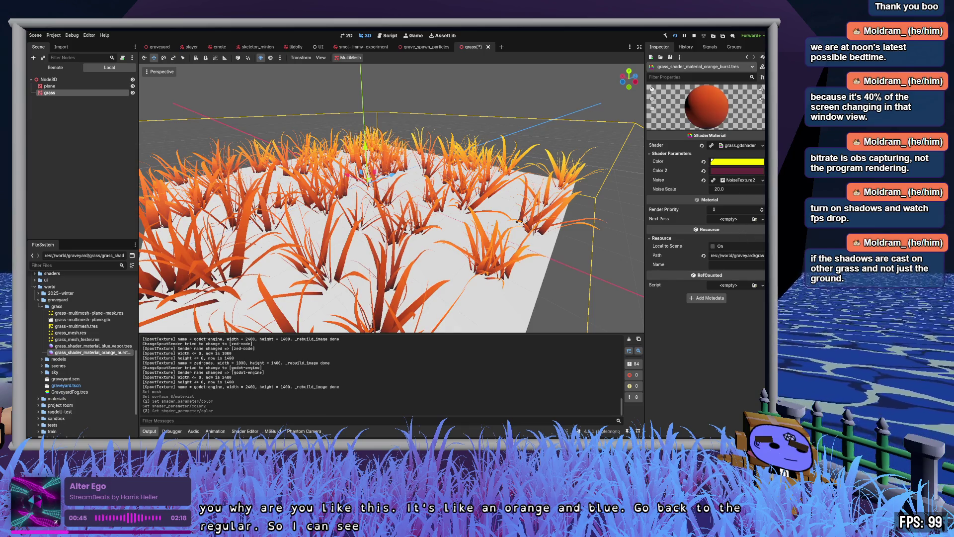
pyautogui.hotkey('ctrl', 'z')
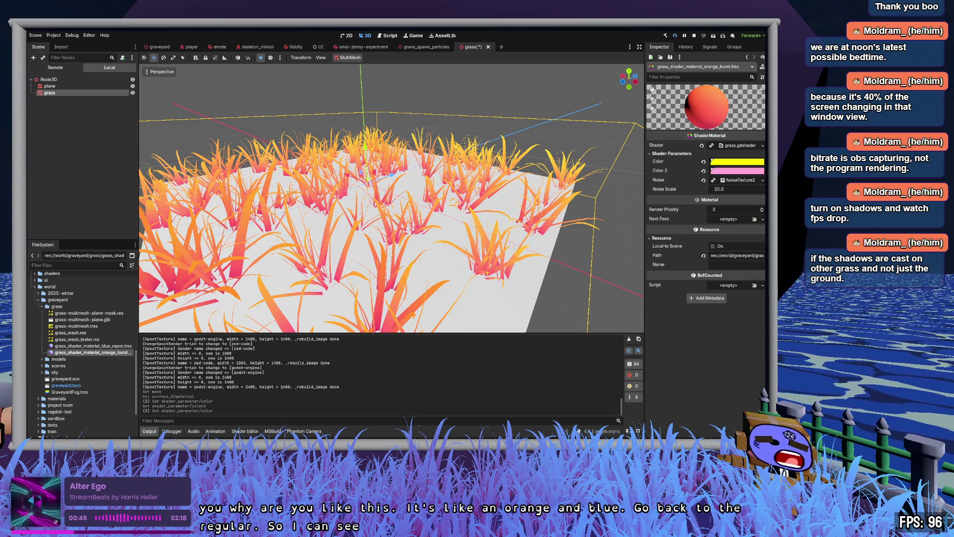
pyautogui.hotkey('ctrl', 'z')
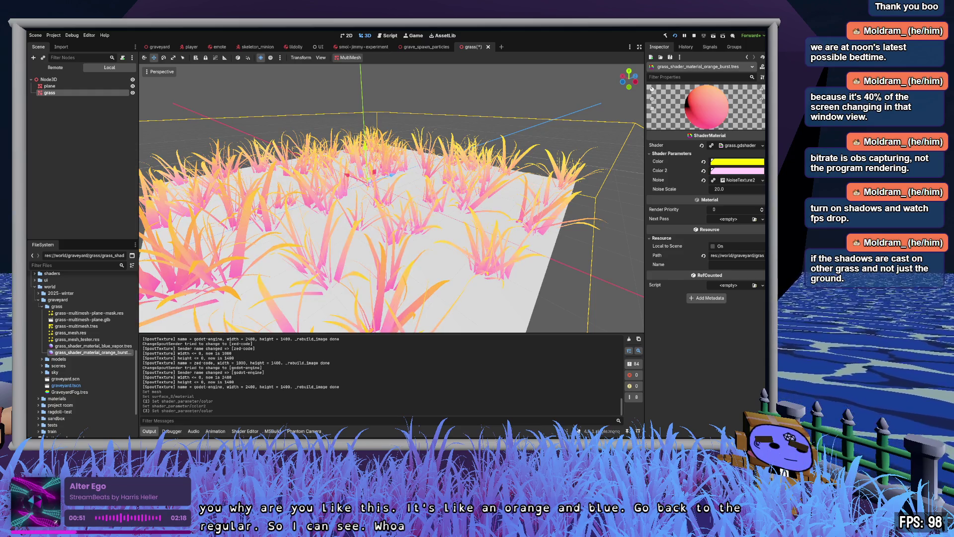
pyautogui.scroll(5, 553, 211)
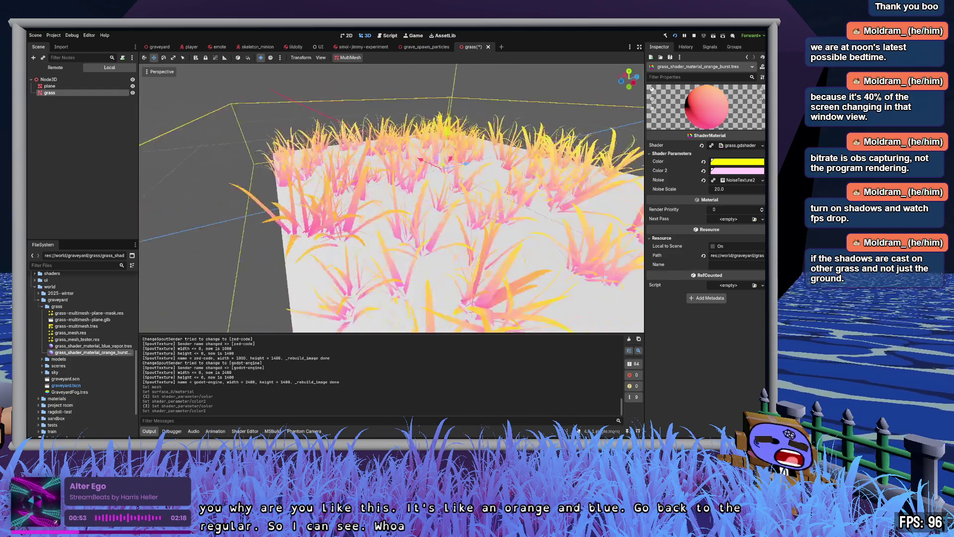
pyautogui.scroll(2, 563, 193)
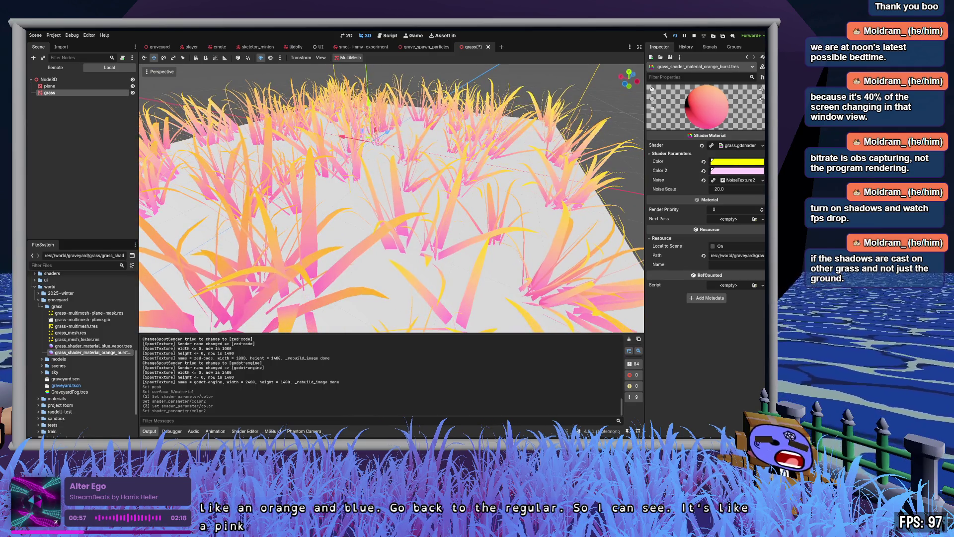
pyautogui.hotkey('ctrl', 'z')
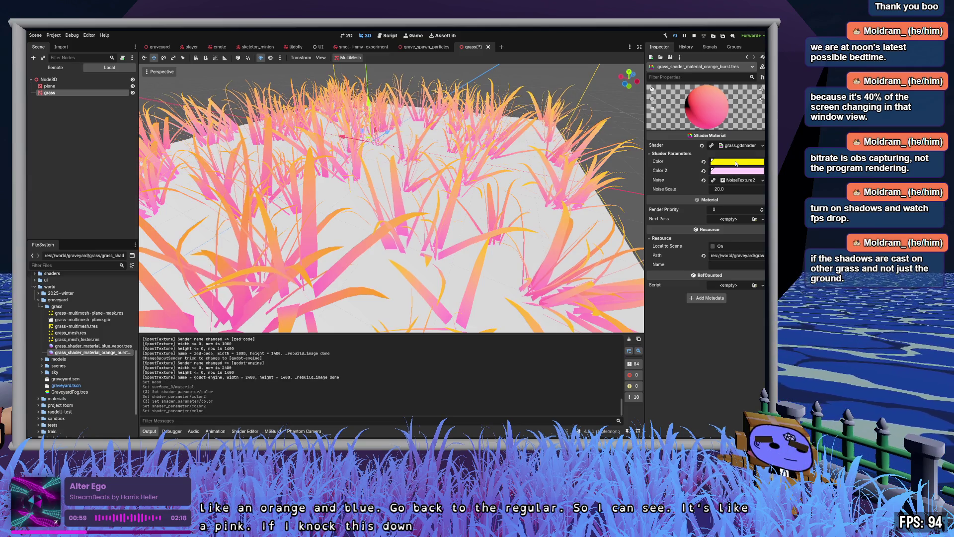
pyautogui.scroll(-5, 568, 200)
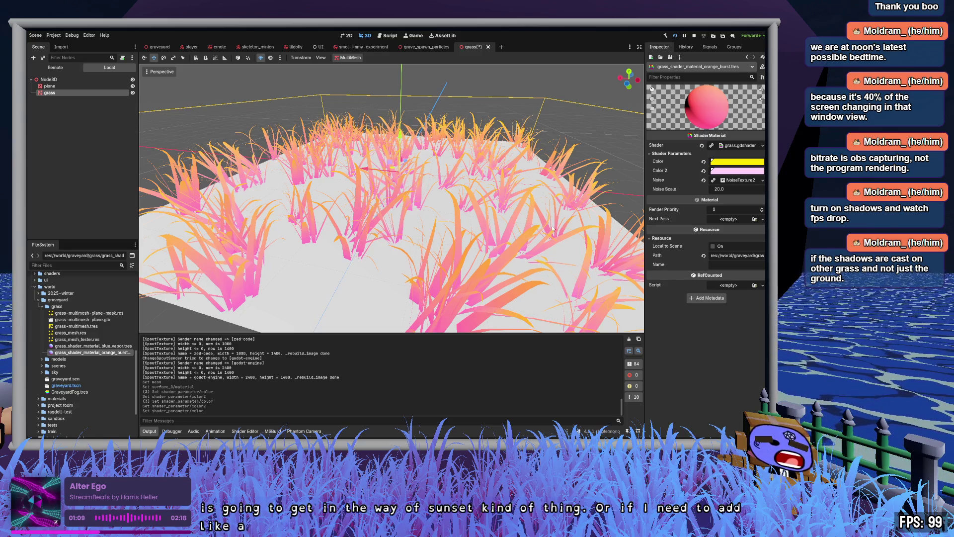
pyautogui.click(245, 431)
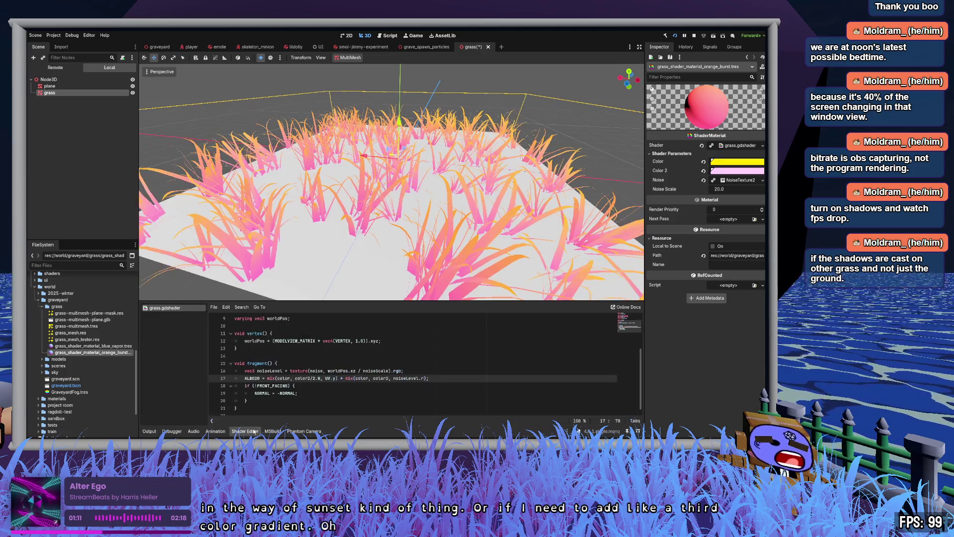
# - Expand grass.gdshader full-size and select mix(color, color2, noiseLevel.r) on line 17
pyautogui.scroll(3, 368, 370)
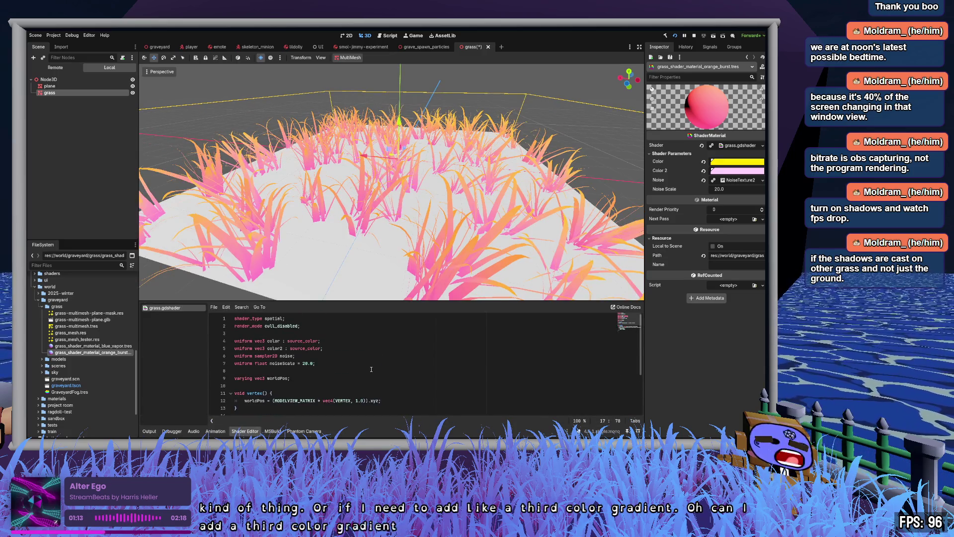
pyautogui.click(637, 431)
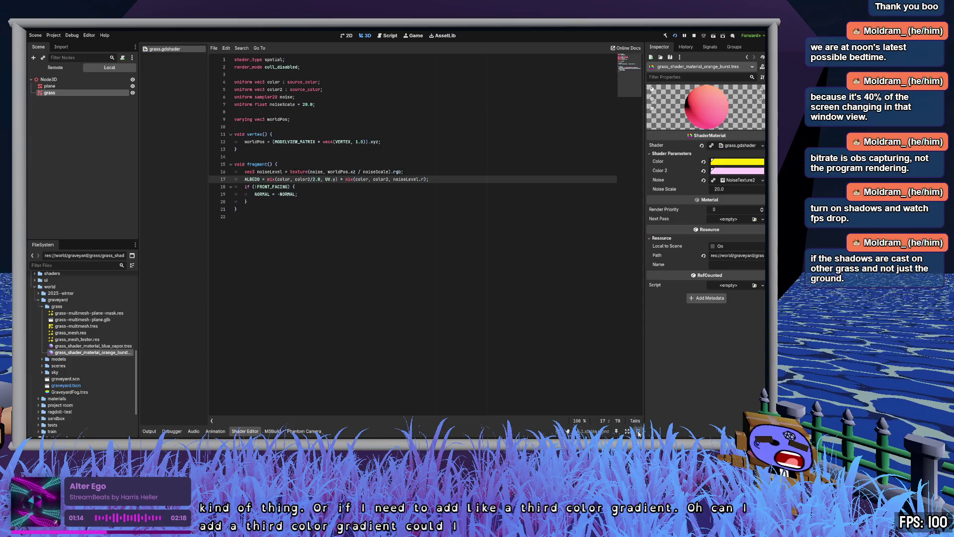
pyautogui.click(414, 156)
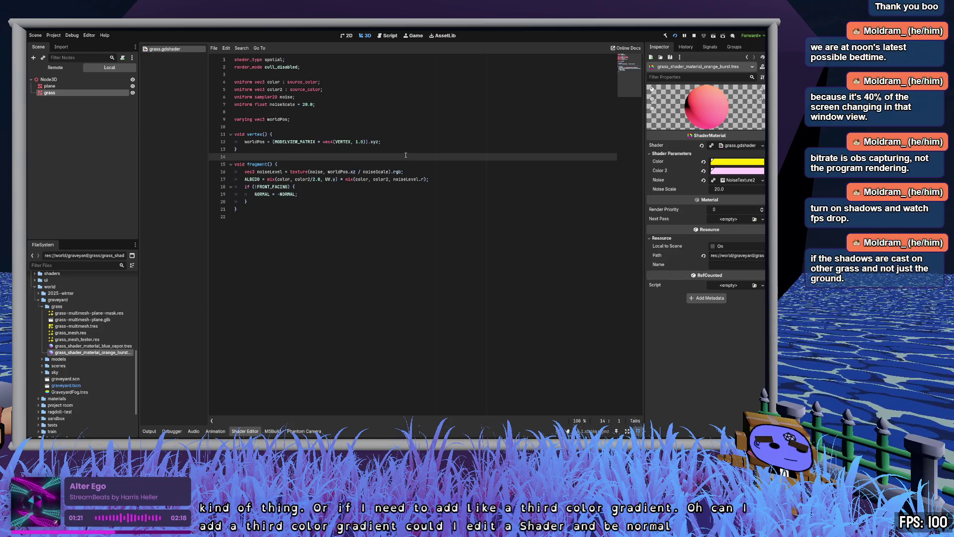
pyautogui.click(272, 179)
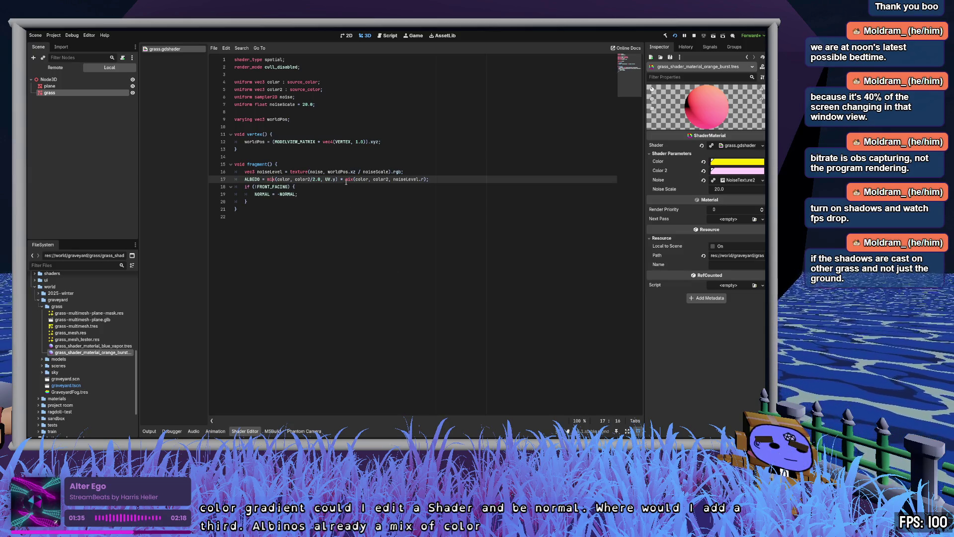
pyautogui.moveTo(353, 180); pyautogui.dragTo(423, 180)
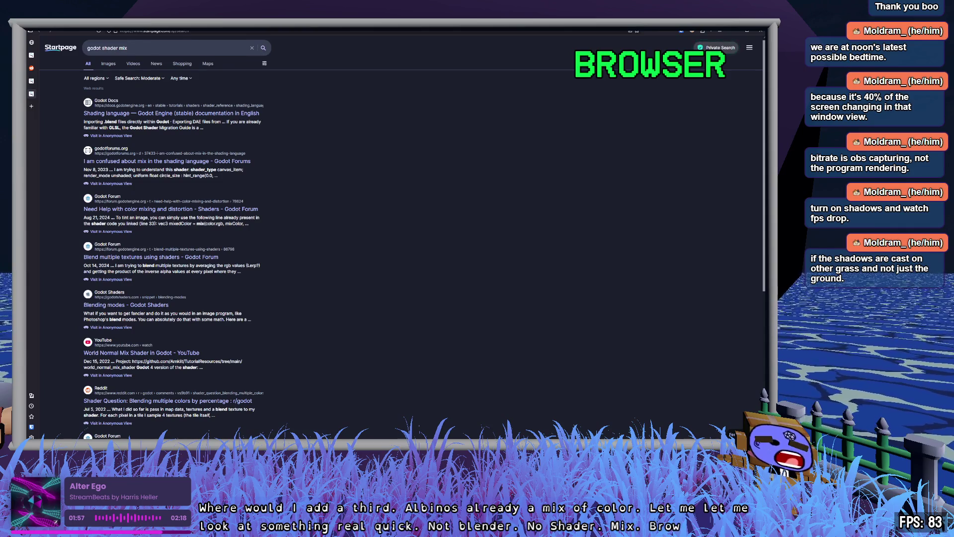
# - Open the Godot Docs Shading language page and search it for 'mix'
pyautogui.click(209, 114)
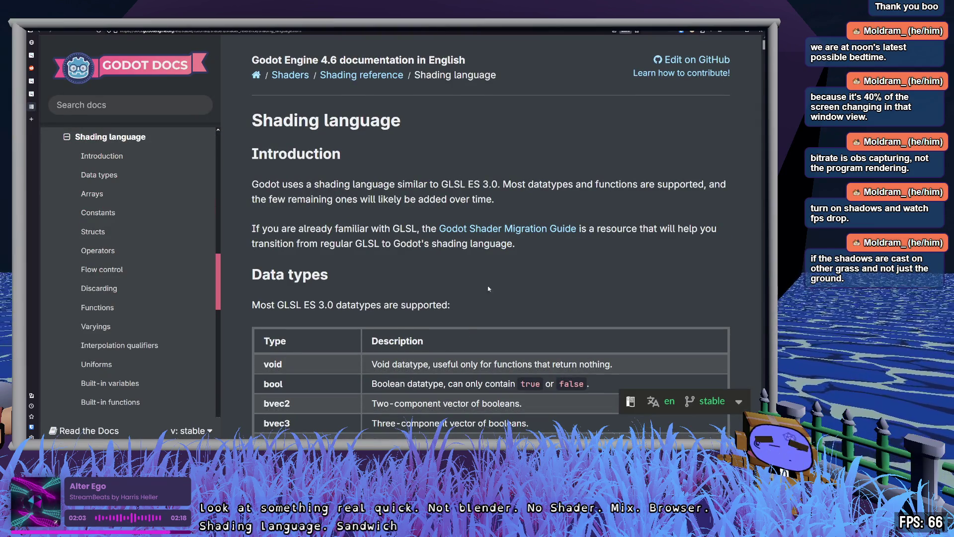
pyautogui.scroll(-15, 488, 288)
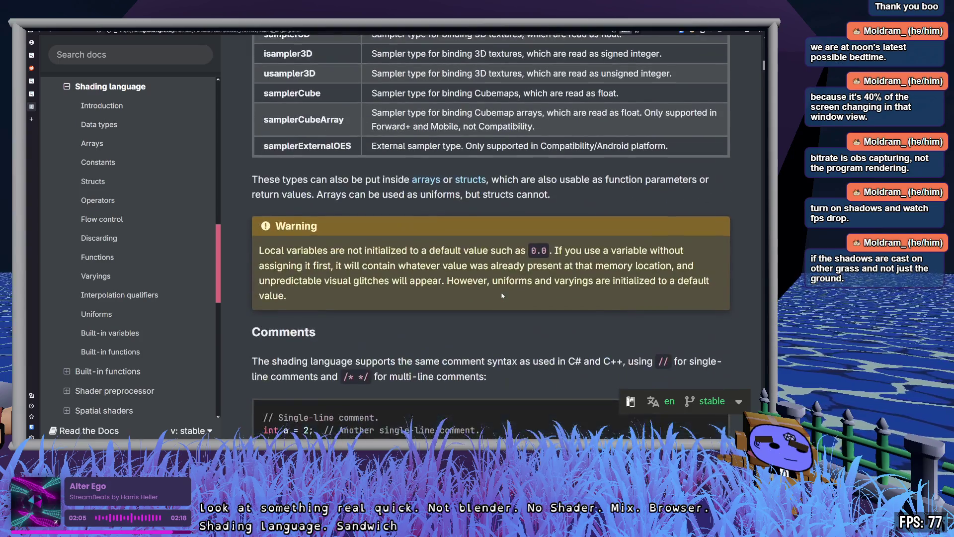
pyautogui.hotkey('ctrl', 'f')
pyautogui.write('mix')
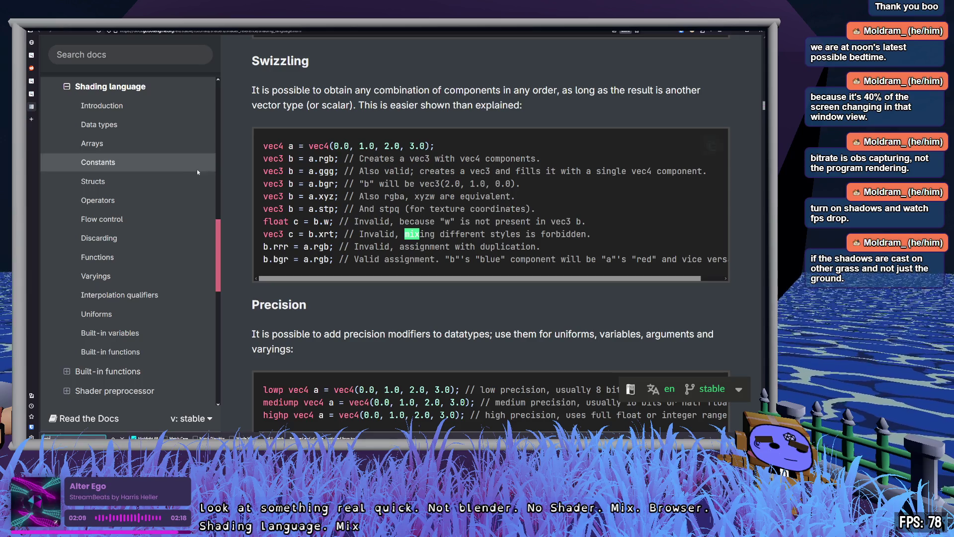
pyautogui.click(113, 258)
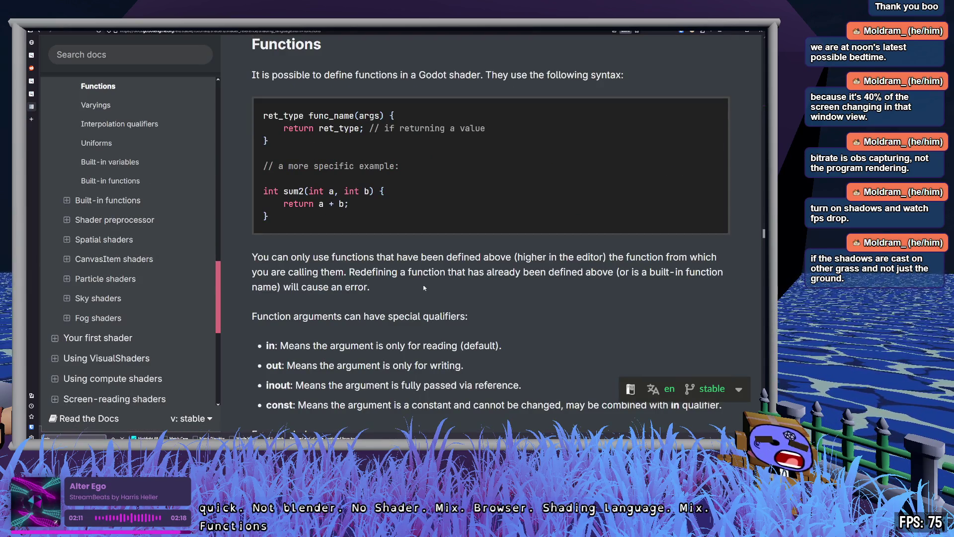
pyautogui.scroll(-4, 440, 284)
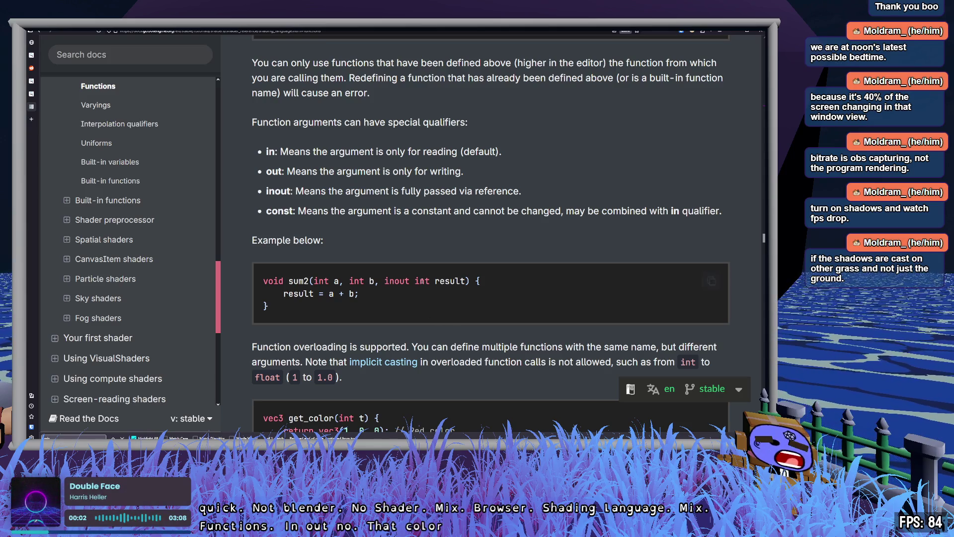
pyautogui.scroll(-7, 416, 303)
pyautogui.scroll(2, 416, 303)
pyautogui.scroll(-1, 416, 303)
pyautogui.scroll(-8, 415, 302)
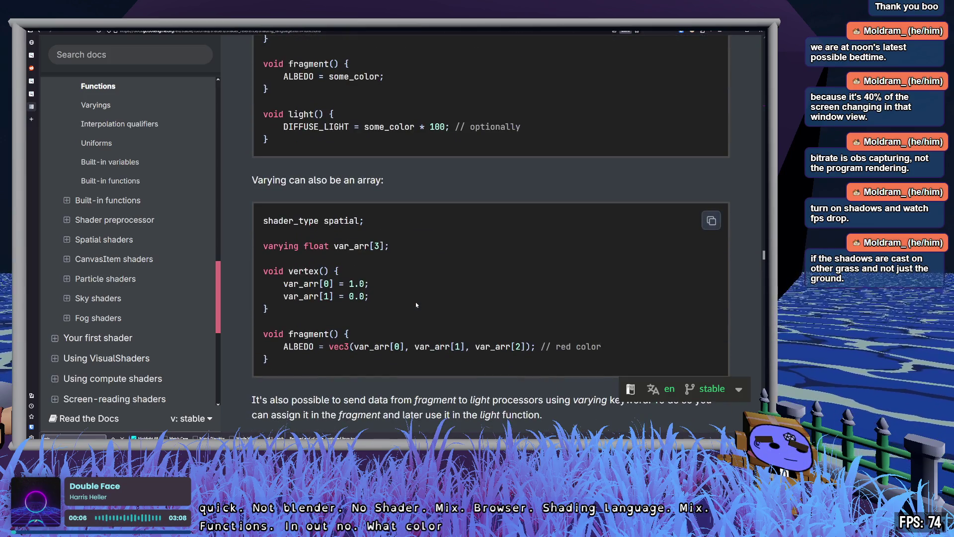
pyautogui.scroll(-1, 416, 302)
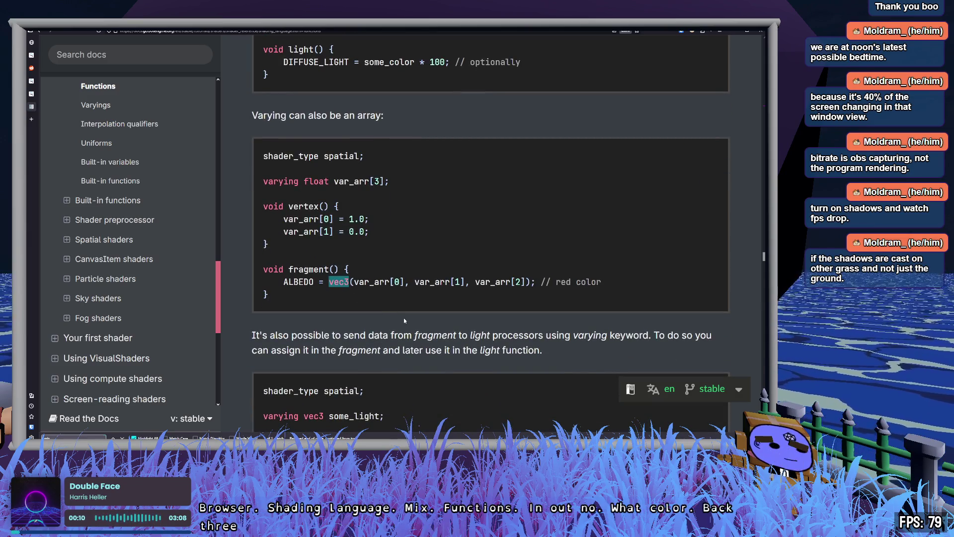
# - Search the page for vec3 and step back to its data type entry
pyautogui.hotkey('ctrl', 'f')
pyautogui.hotkey('shift', 'Return')
pyautogui.hotkey('shift', 'Return')
pyautogui.hotkey('shift', 'Return')
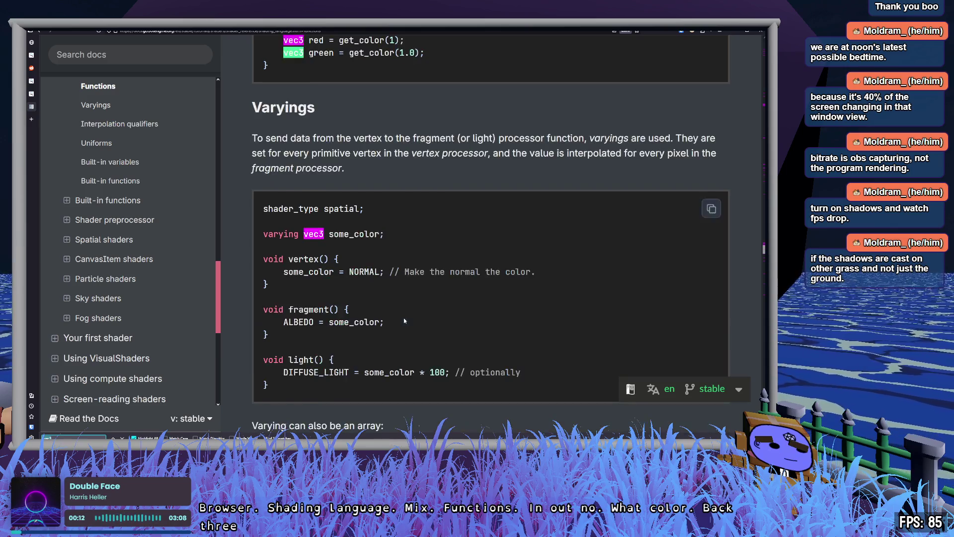
pyautogui.hotkey('shift', 'Return')
pyautogui.hotkey('shift', 'Return')
pyautogui.hotkey('shift', 'Return')
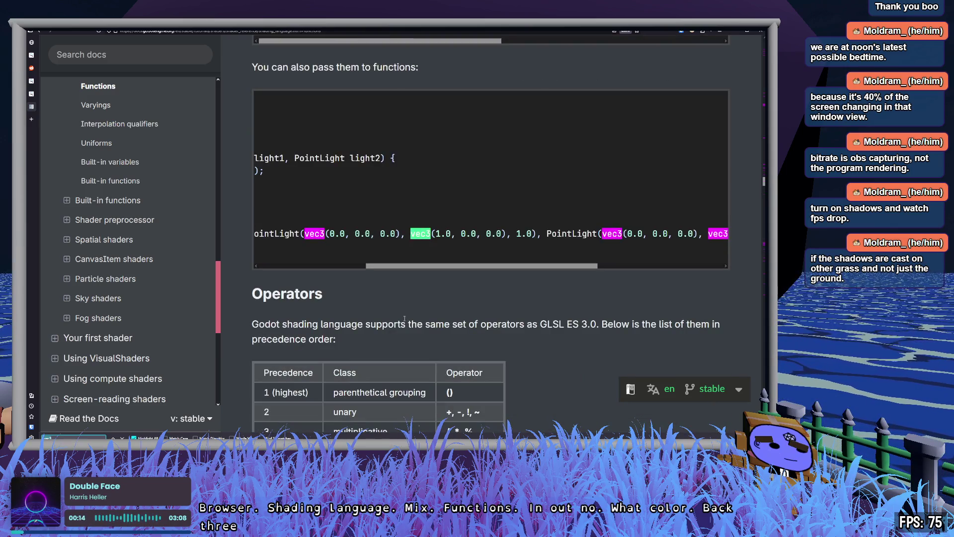
pyautogui.hotkey('shift', 'Return')
pyautogui.hotkey('shift', 'Return')
pyautogui.hotkey('shift', 'Return')
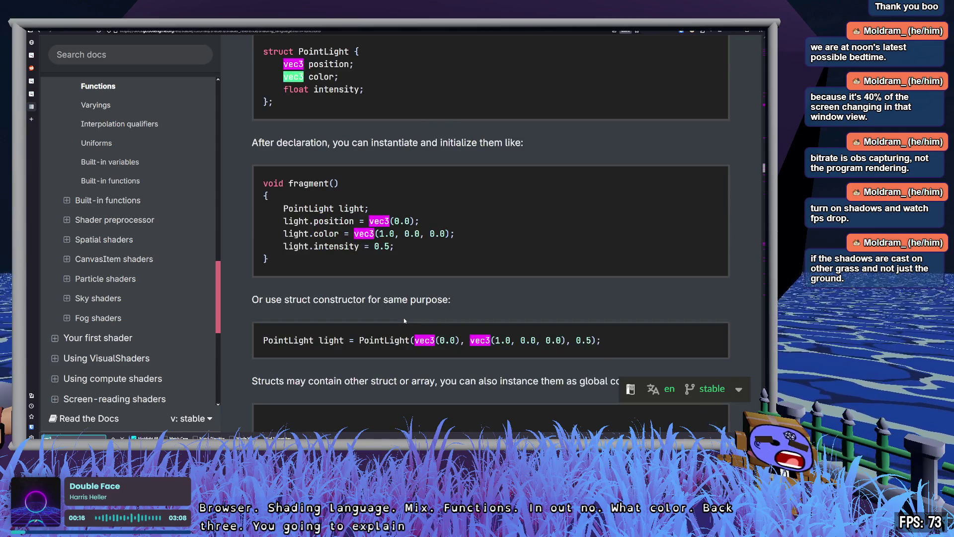
pyautogui.hotkey('shift', 'Return')
pyautogui.hotkey('shift', 'Return')
pyautogui.hotkey('shift', 'Return')
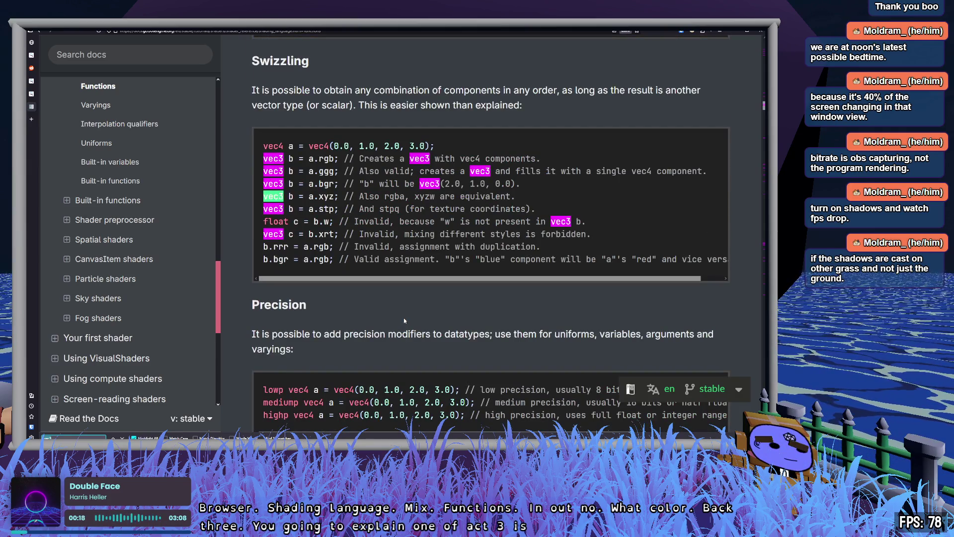
pyautogui.hotkey('shift', 'Return')
pyautogui.hotkey('shift', 'Return')
pyautogui.hotkey('shift', 'Return')
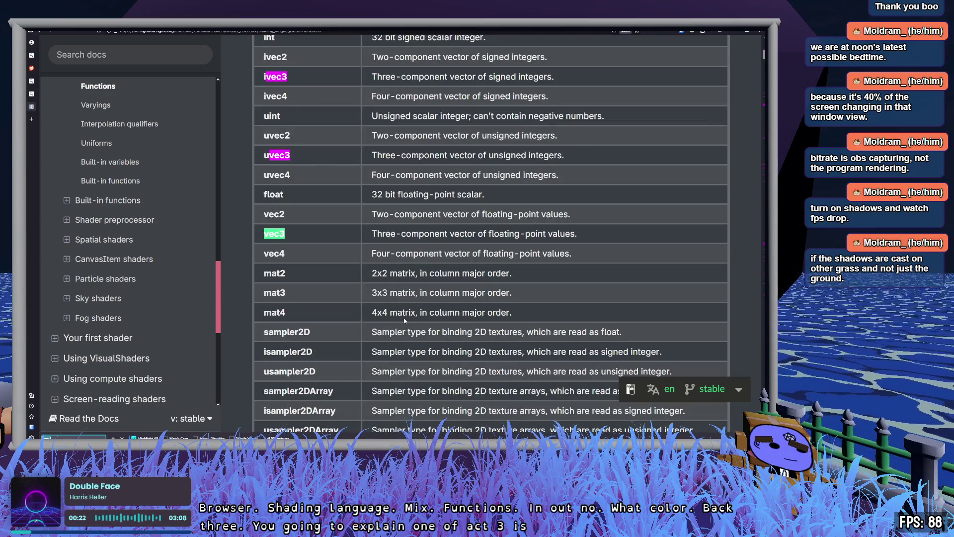
pyautogui.hotkey('shift', 'Return')
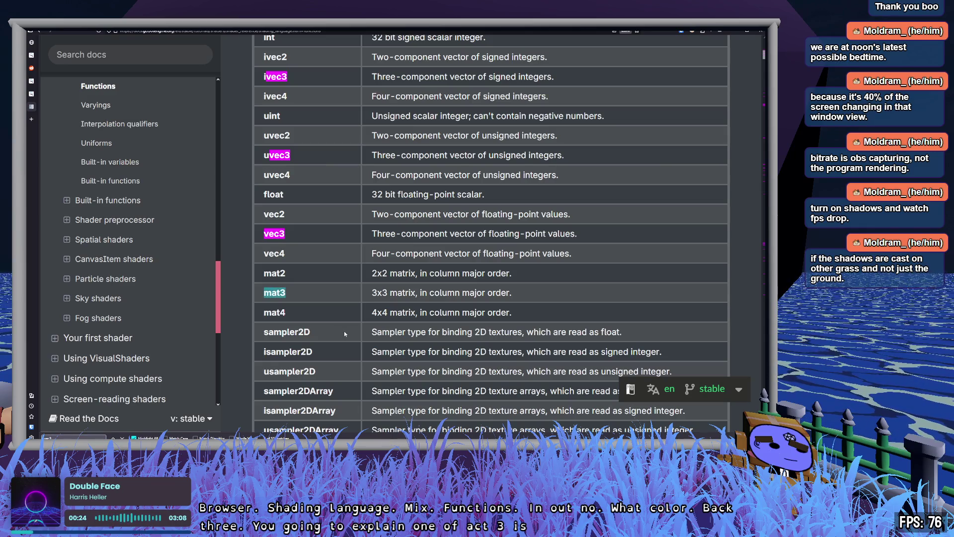
pyautogui.scroll(4, 350, 328)
pyautogui.scroll(5, 350, 328)
pyautogui.scroll(-20, 350, 328)
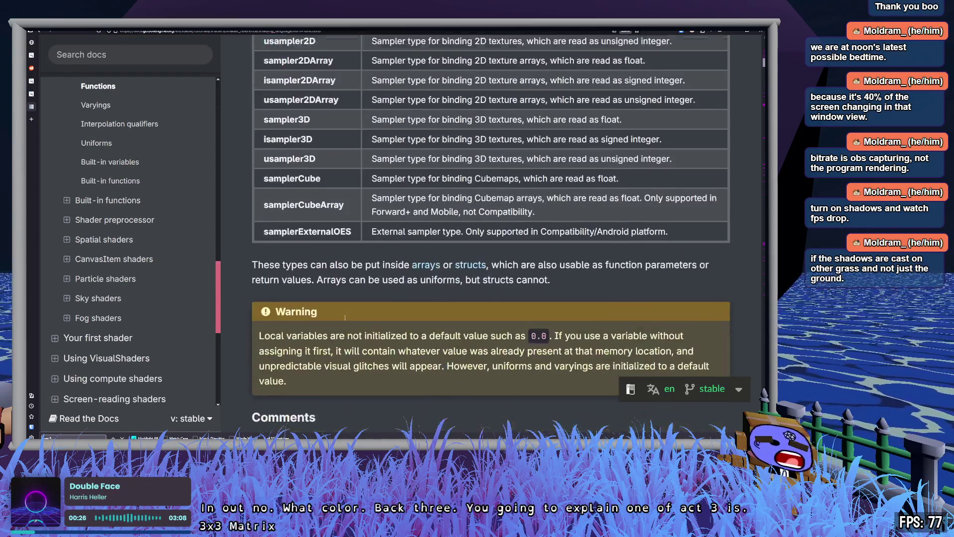
pyautogui.scroll(4, 344, 319)
pyautogui.scroll(3, 111, 238)
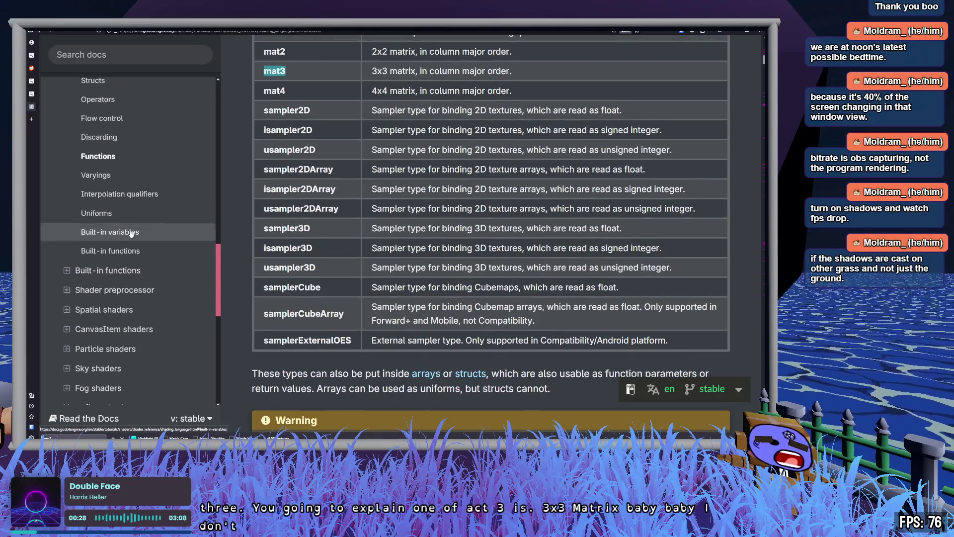
# - Open the Built-in functions reference page from the docs sidebar
pyautogui.click(66, 340)
pyautogui.scroll(-5, 100, 318)
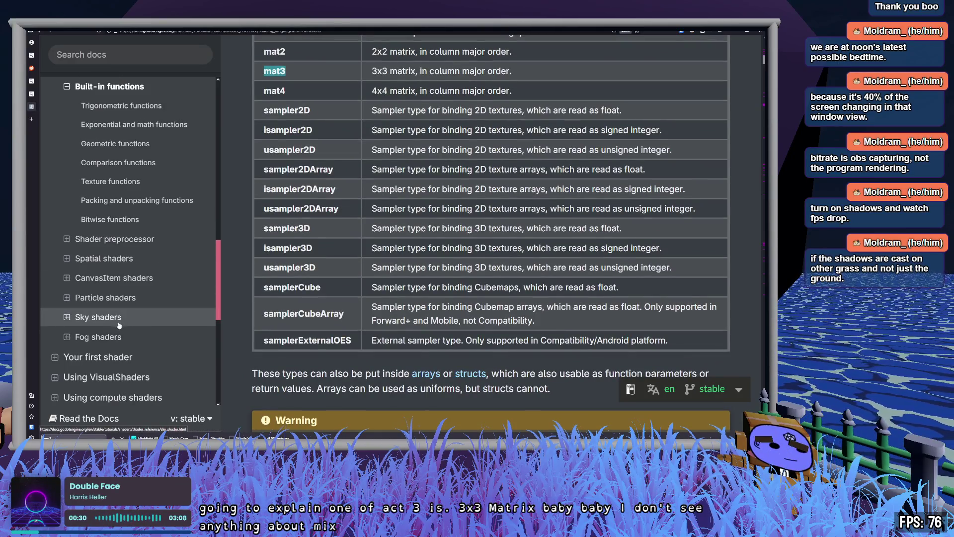
pyautogui.scroll(3, 165, 335)
pyautogui.scroll(1, 165, 335)
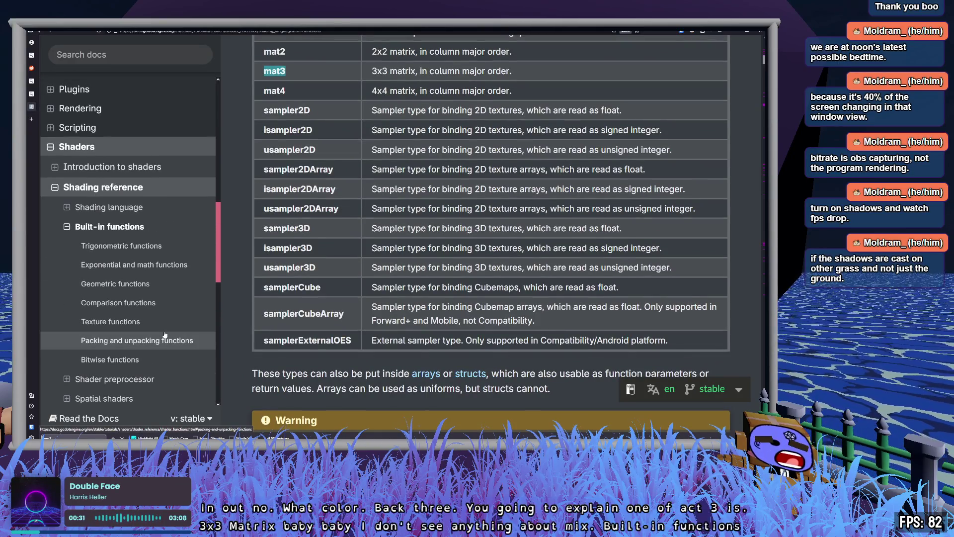
pyautogui.click(62, 227)
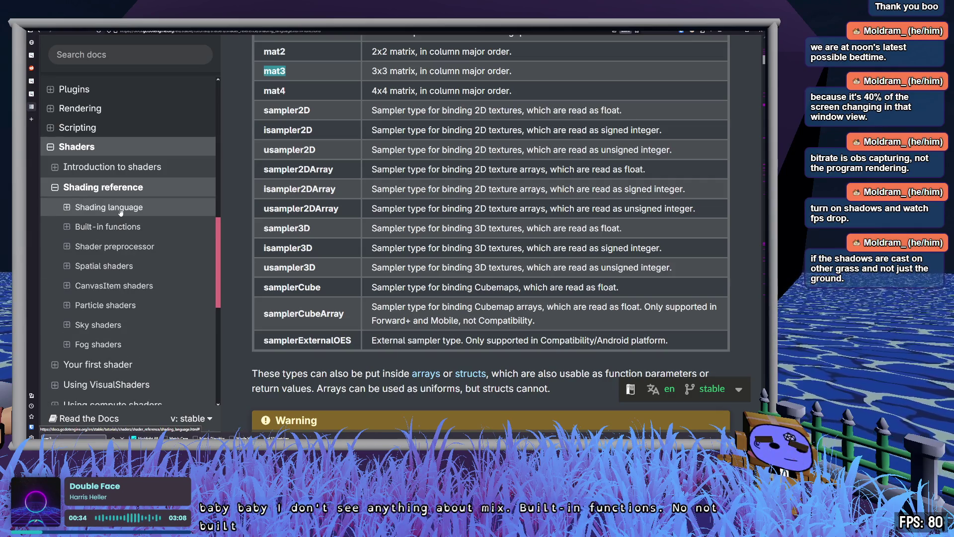
pyautogui.click(122, 227)
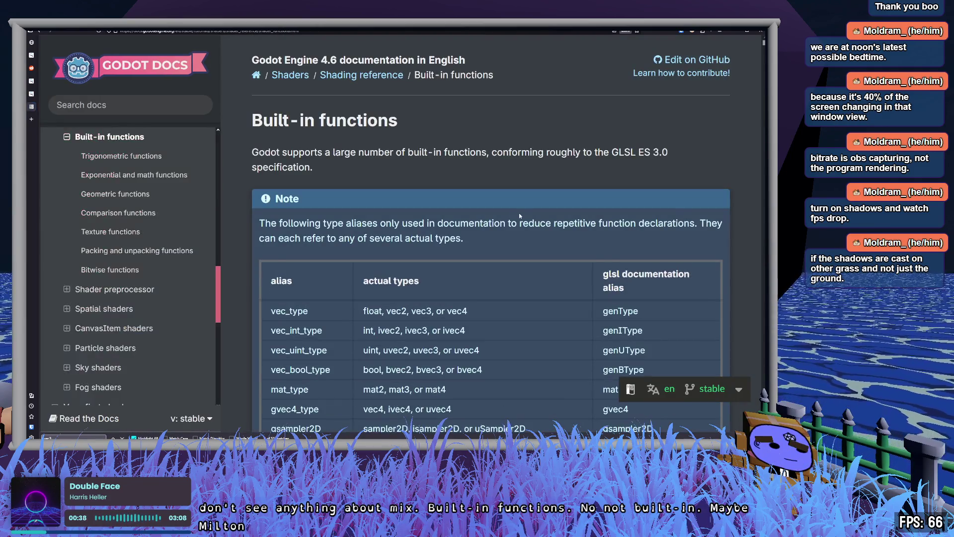
# - Scroll the Built-in functions page and highlight the sqrt, min and pow example rows
pyautogui.scroll(-3, 512, 206)
pyautogui.scroll(-1, 514, 210)
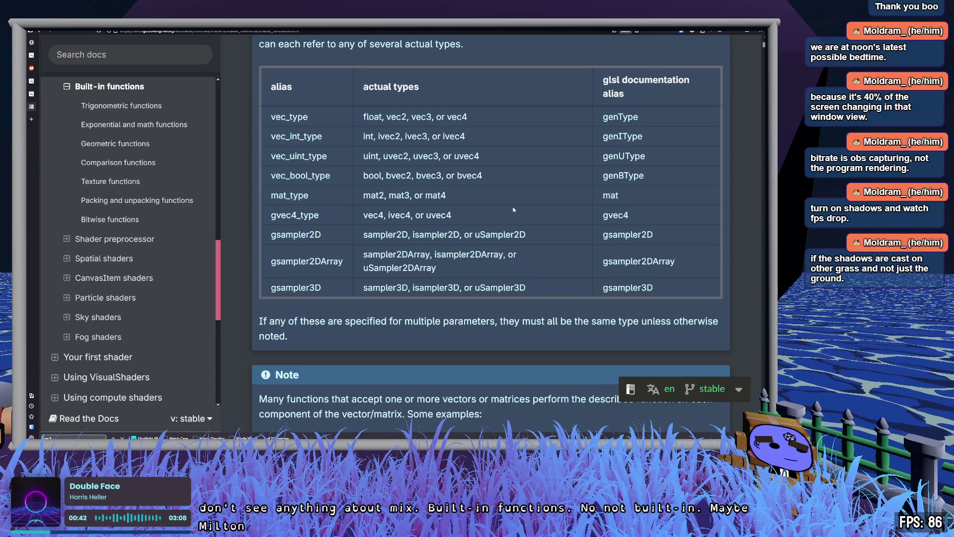
pyautogui.scroll(-5, 513, 210)
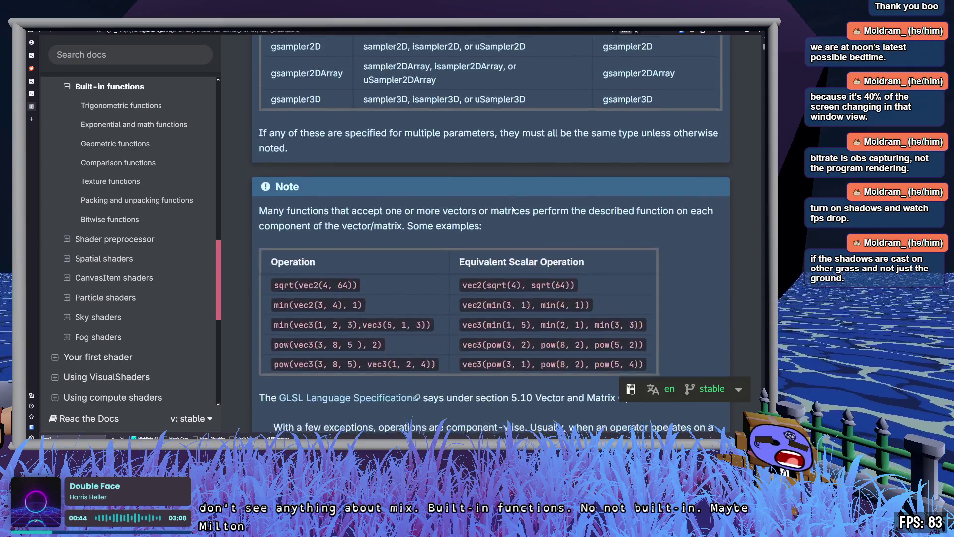
pyautogui.doubleClick(286, 214)
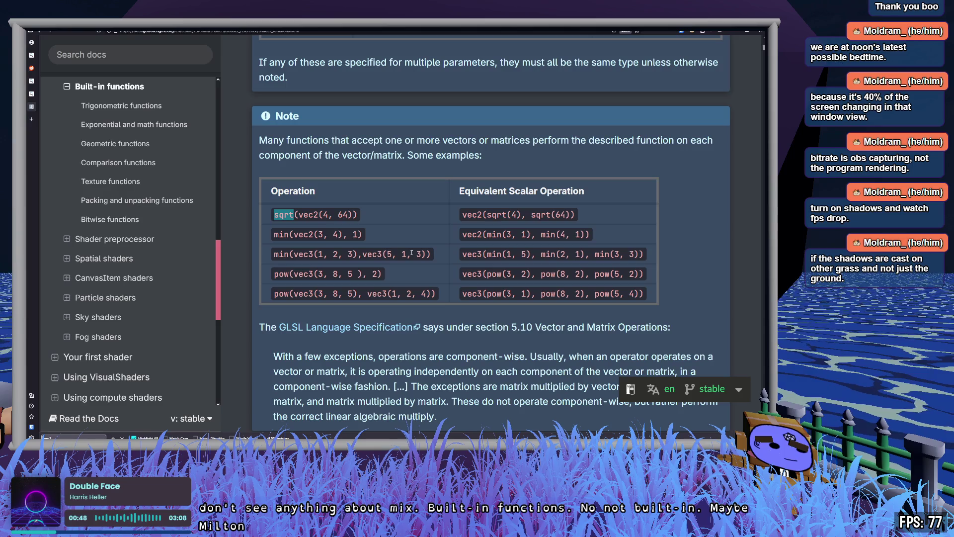
pyautogui.doubleClick(281, 234)
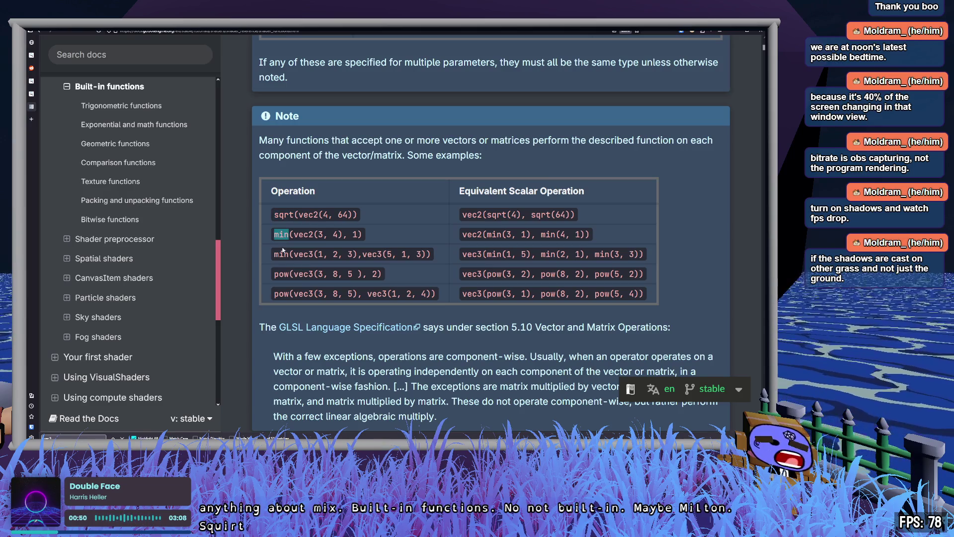
pyautogui.doubleClick(281, 273)
# - Browse further down the function tables and jump to the Texture functions section
pyautogui.scroll(-6, 283, 271)
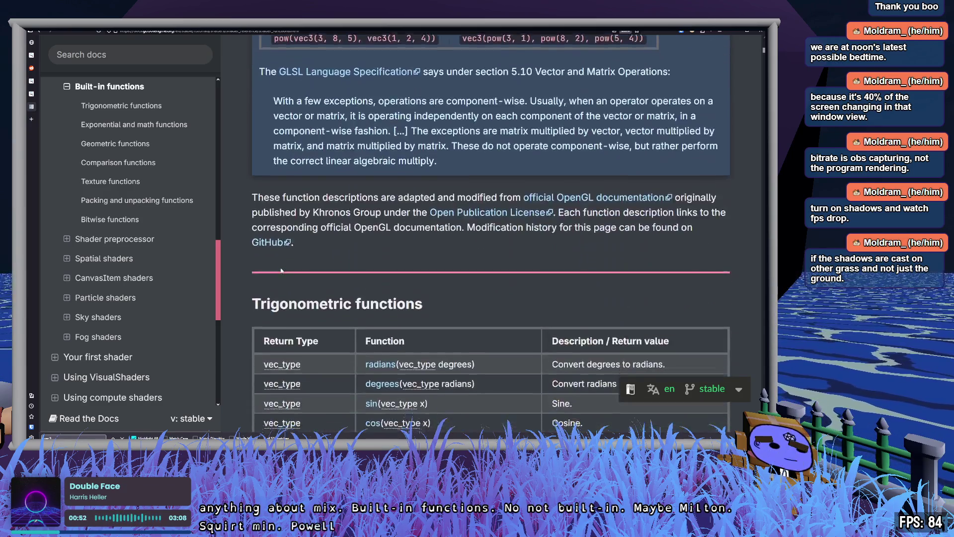
pyautogui.scroll(-5, 284, 268)
pyautogui.scroll(3, 321, 270)
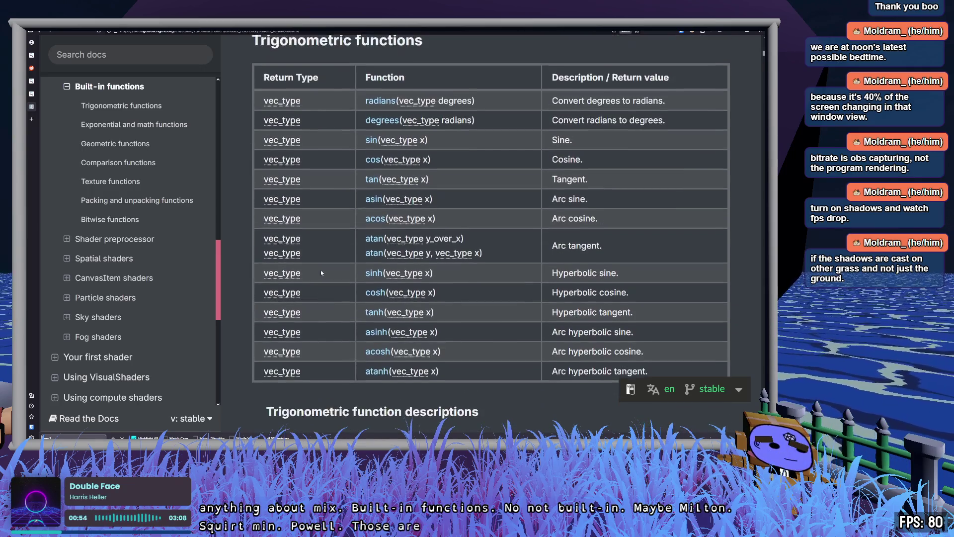
pyautogui.scroll(-10, 321, 267)
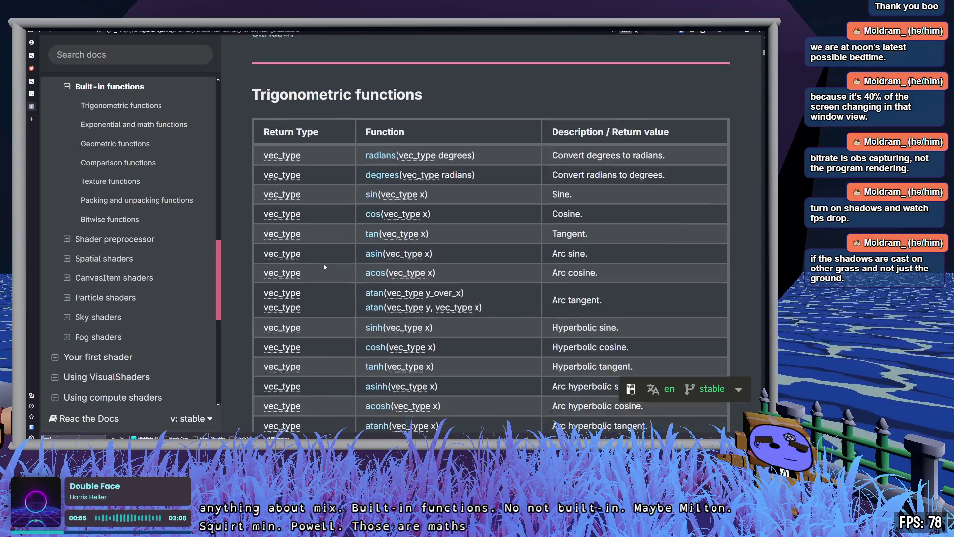
pyautogui.scroll(-2, 324, 267)
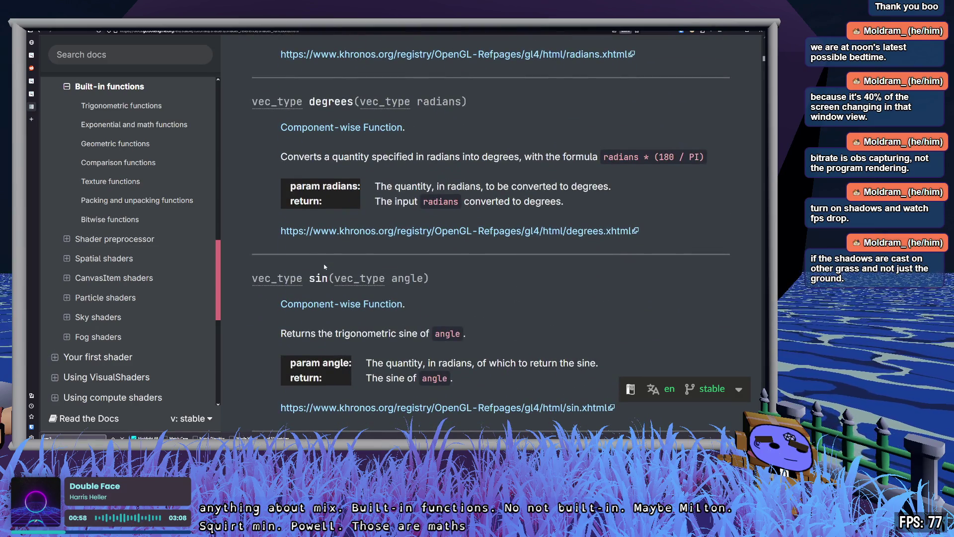
pyautogui.scroll(-12, 324, 266)
pyautogui.scroll(-15, 326, 268)
pyautogui.scroll(-15, 326, 267)
pyautogui.scroll(-6, 326, 267)
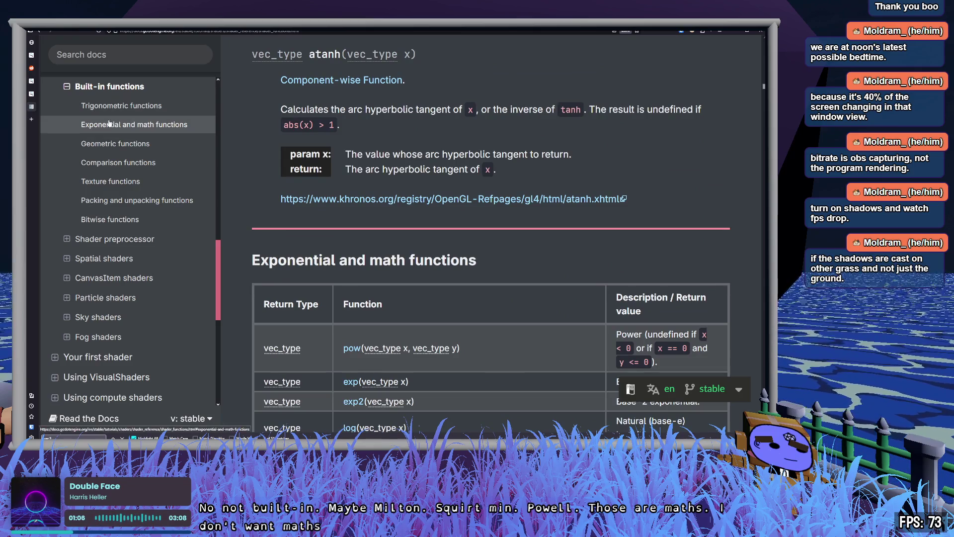
pyautogui.click(116, 182)
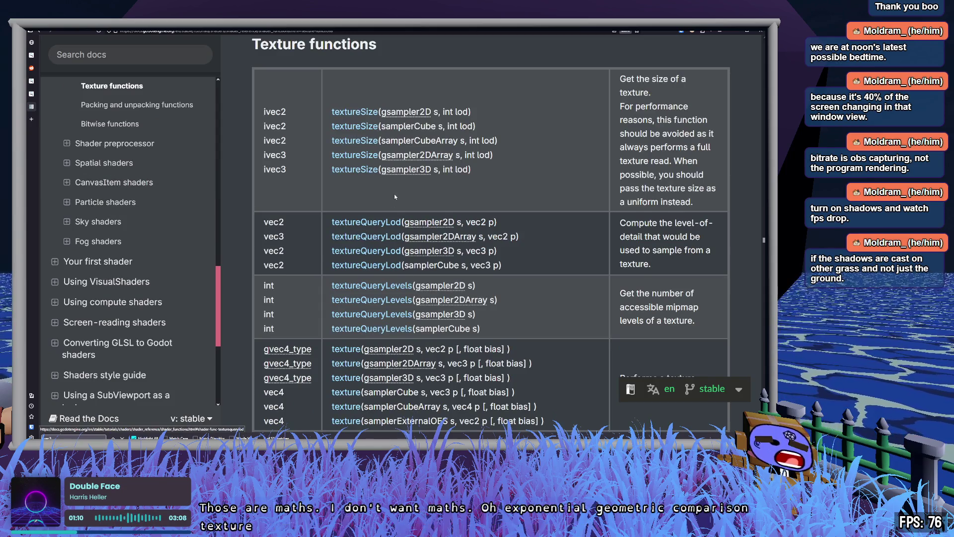
# - Scroll to the textureSize entries and search the page for 'mix'
pyautogui.scroll(-5, 395, 195)
pyautogui.scroll(-15, 395, 195)
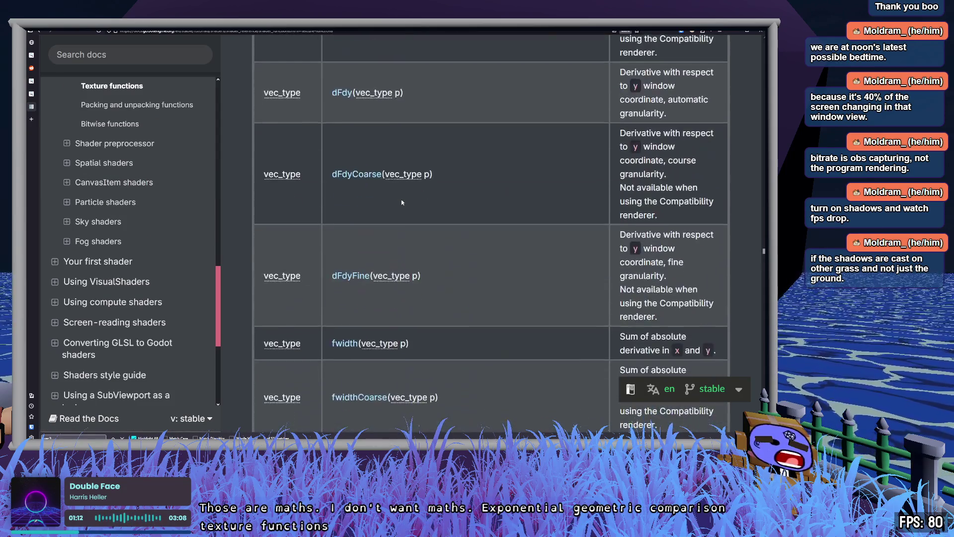
pyautogui.scroll(-3, 402, 203)
pyautogui.hotkey('ctrl', 'f')
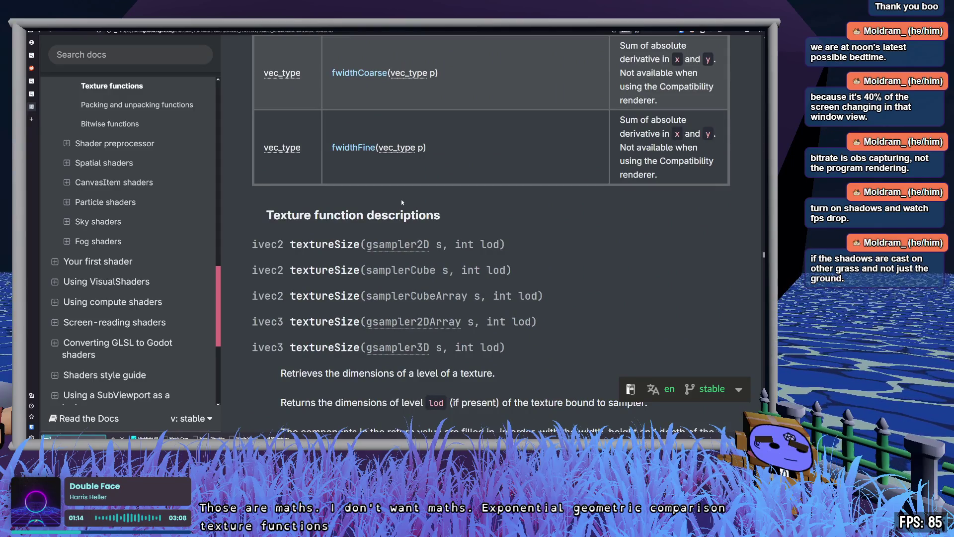
pyautogui.write('mix')
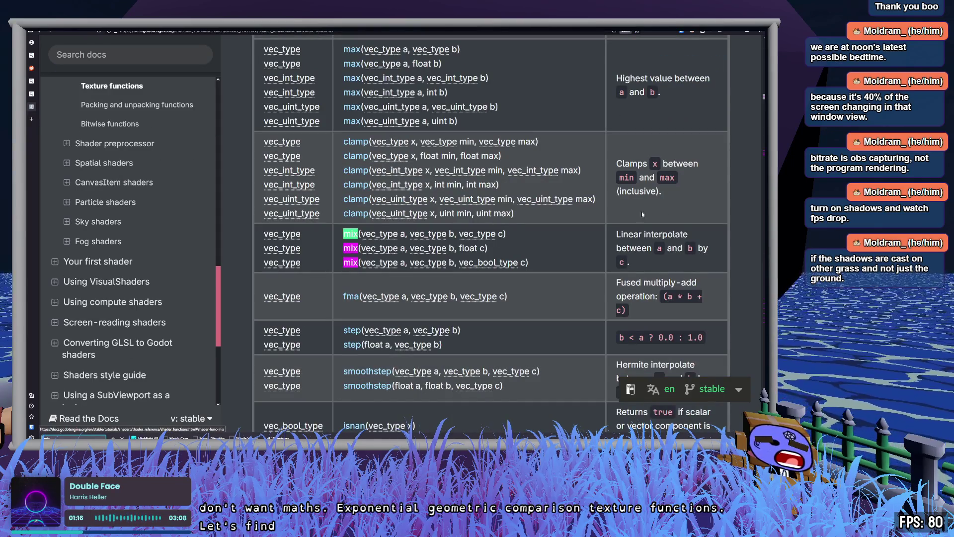
# - Read how mix() weights between a and b by c, then select UV.y on line 17 of grass.gdshader
pyautogui.tripleClick(646, 248)
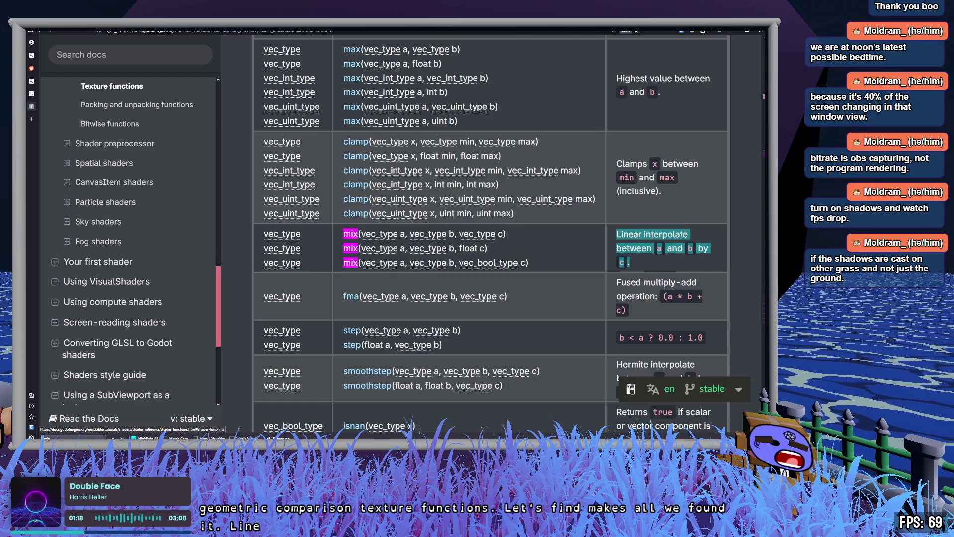
pyautogui.click(674, 279)
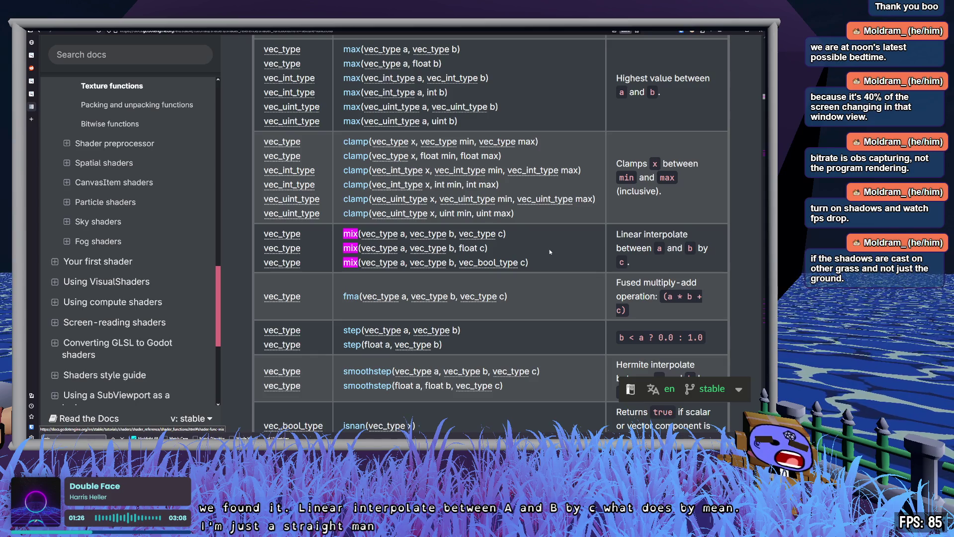
pyautogui.click(350, 233)
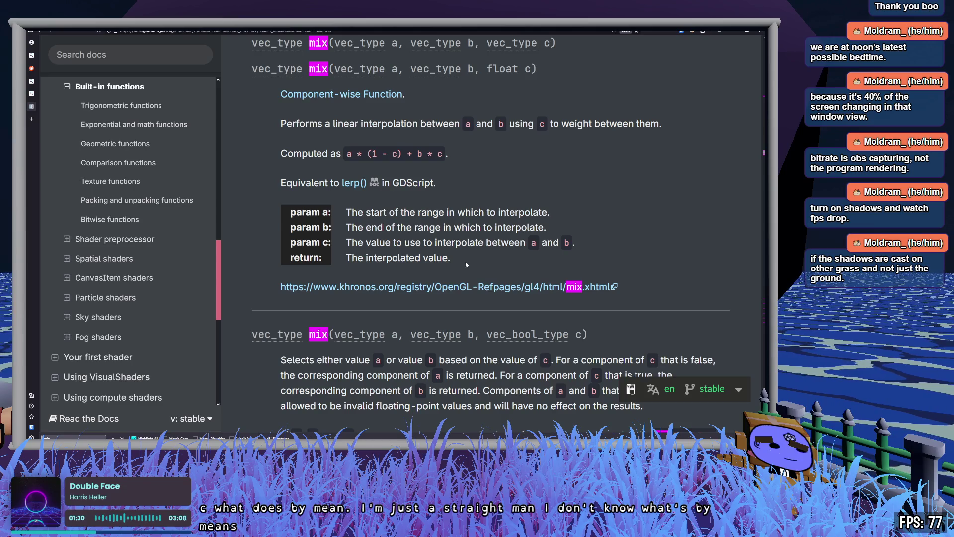
pyautogui.scroll(1, 466, 261)
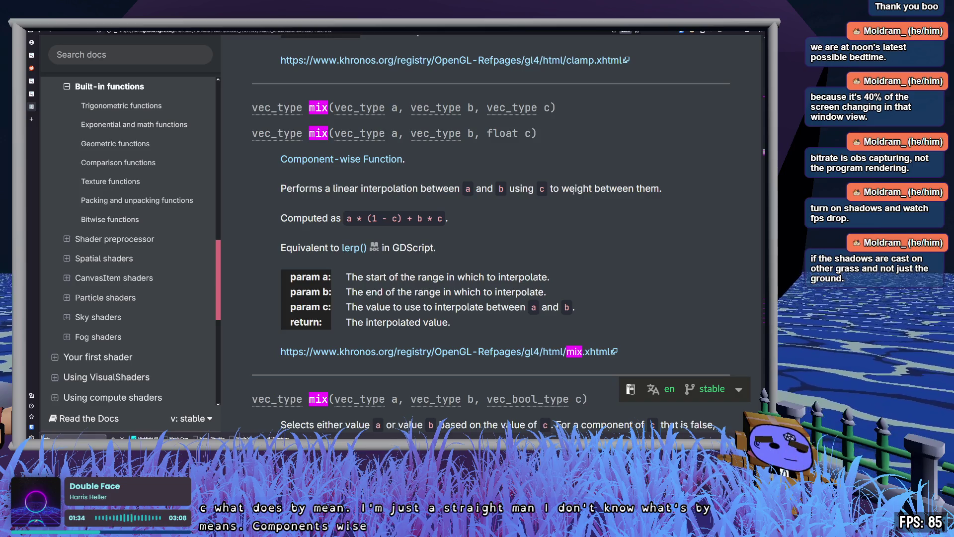
pyautogui.moveTo(562, 189); pyautogui.dragTo(628, 189)
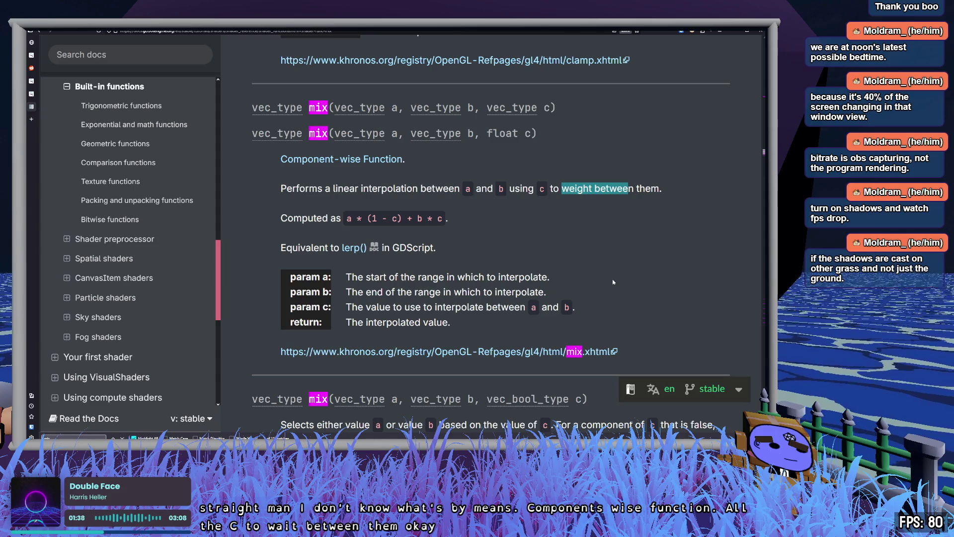
pyautogui.hotkey('alt', 'Tab')
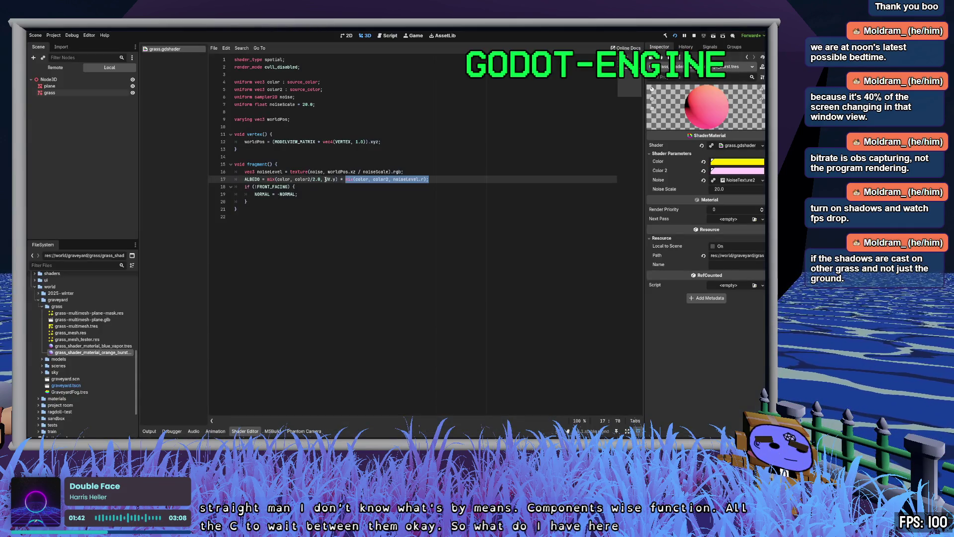
pyautogui.moveTo(325, 179); pyautogui.dragTo(336, 179)
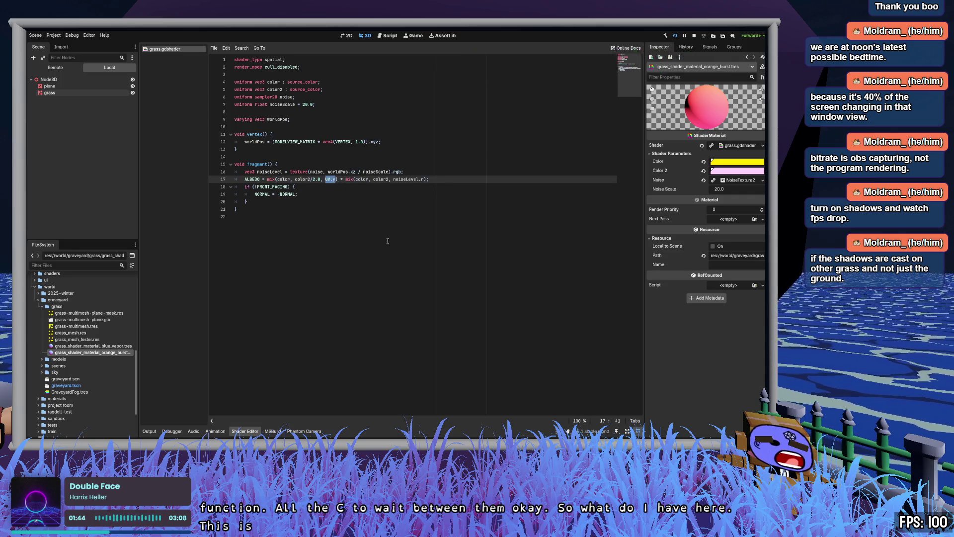
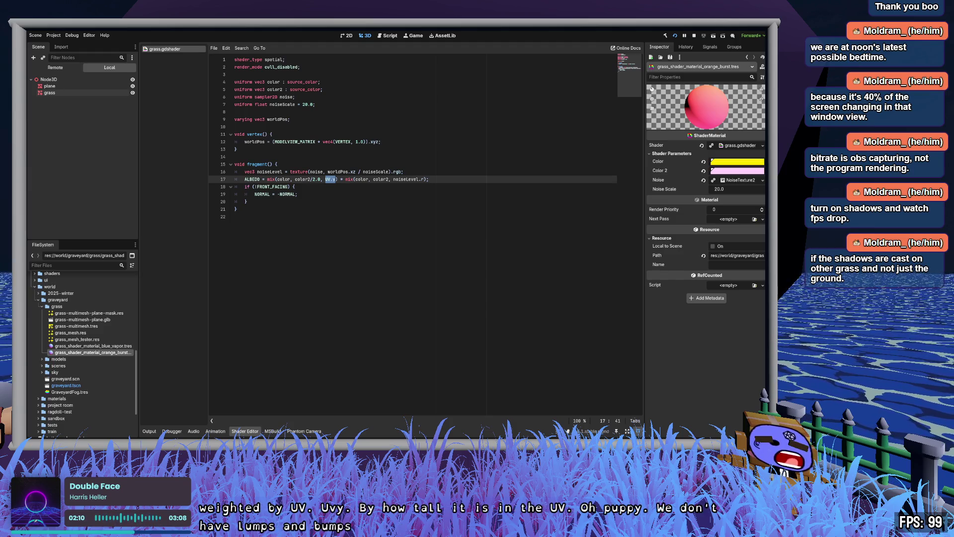
# - Clear the line 17 selection and set the shader code zoom to 200%
pyautogui.click(313, 194)
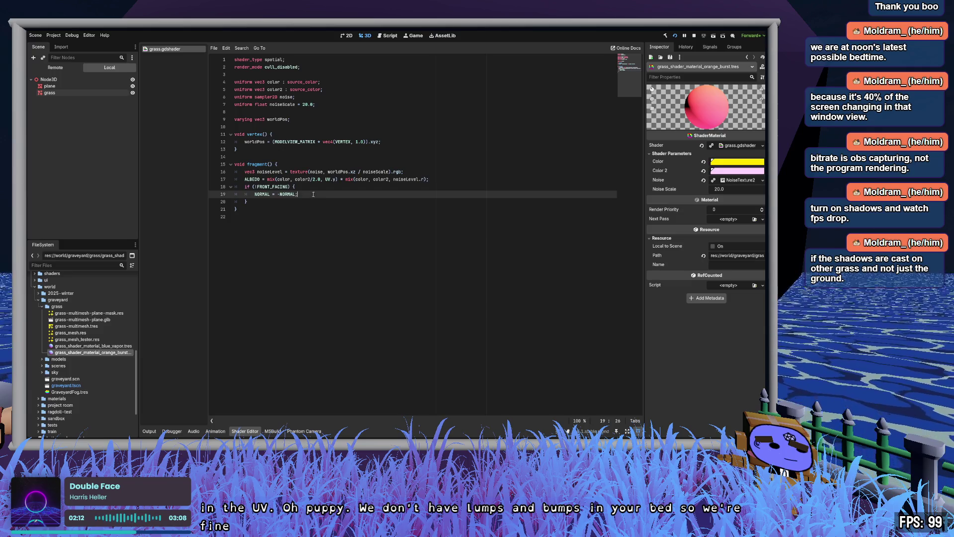
pyautogui.click(578, 421)
pyautogui.click(586, 435)
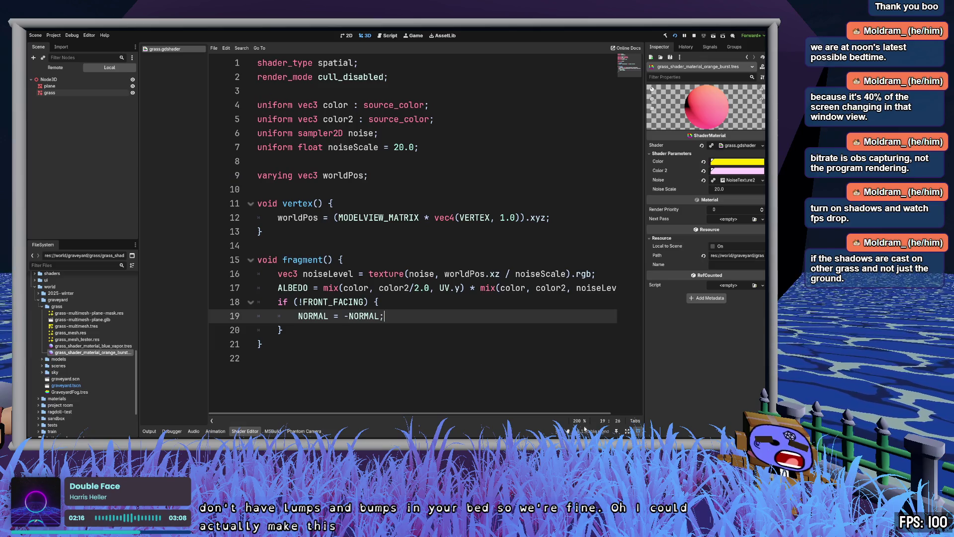
pyautogui.hotkey('ctrl', '-')
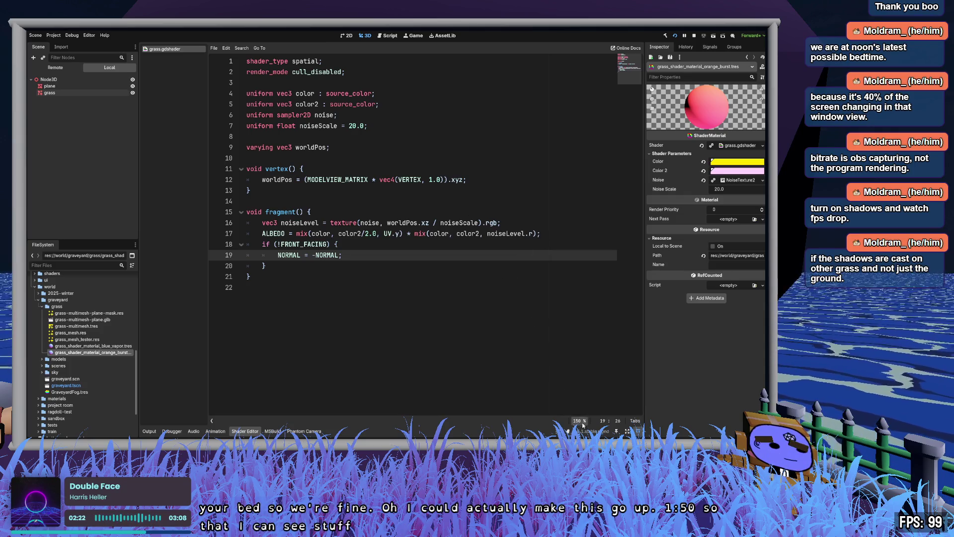
pyautogui.hotkey('ctrl', '=')
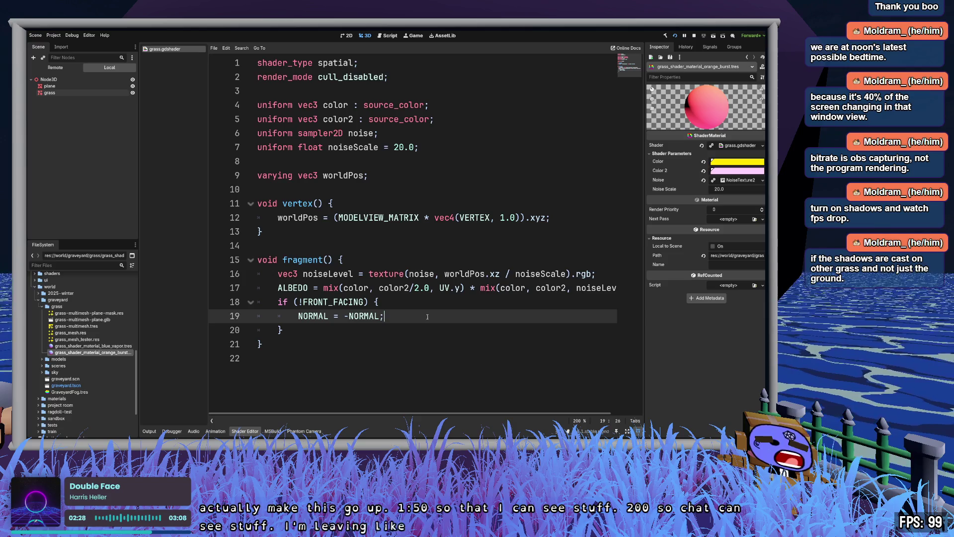
# - Shrink the shader editor to glimpse the grass scene, then expand it to fill the workspace again
pyautogui.click(638, 431)
pyautogui.scroll(-5, 458, 353)
pyautogui.scroll(1, 458, 354)
pyautogui.scroll(-1, 458, 353)
pyautogui.scroll(6, 457, 354)
pyautogui.click(639, 432)
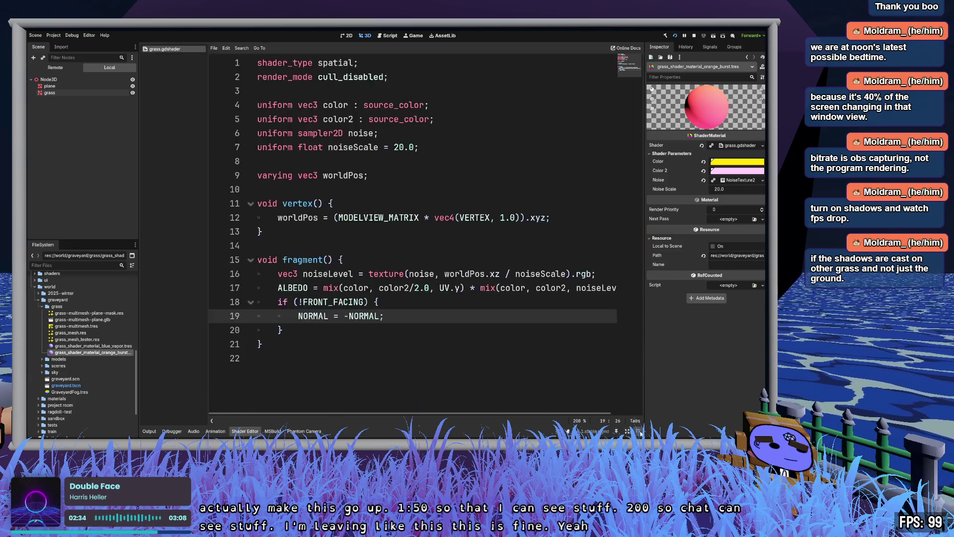
# - Select the word 'mix' on line 17 of the grass shader
pyautogui.click(424, 299)
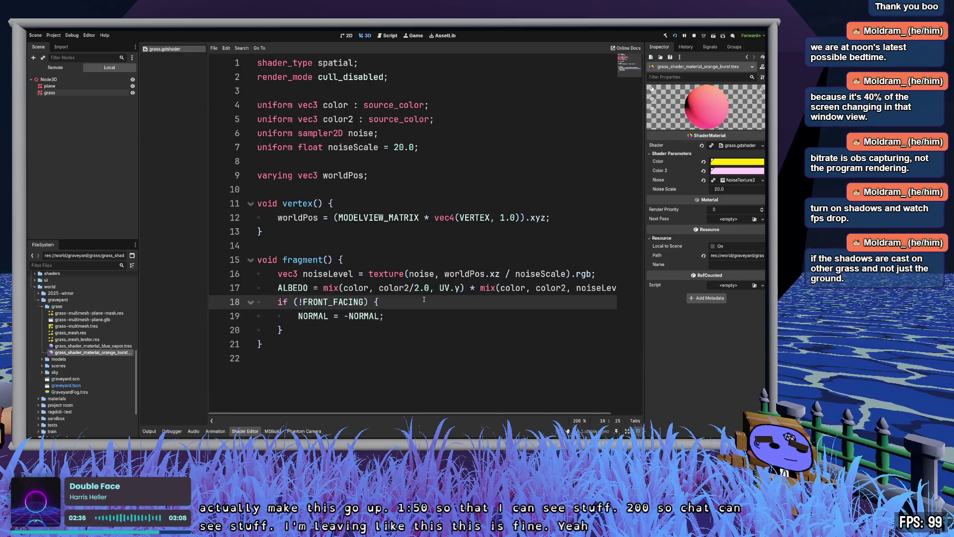
pyautogui.click(604, 271)
pyautogui.doubleClick(329, 288)
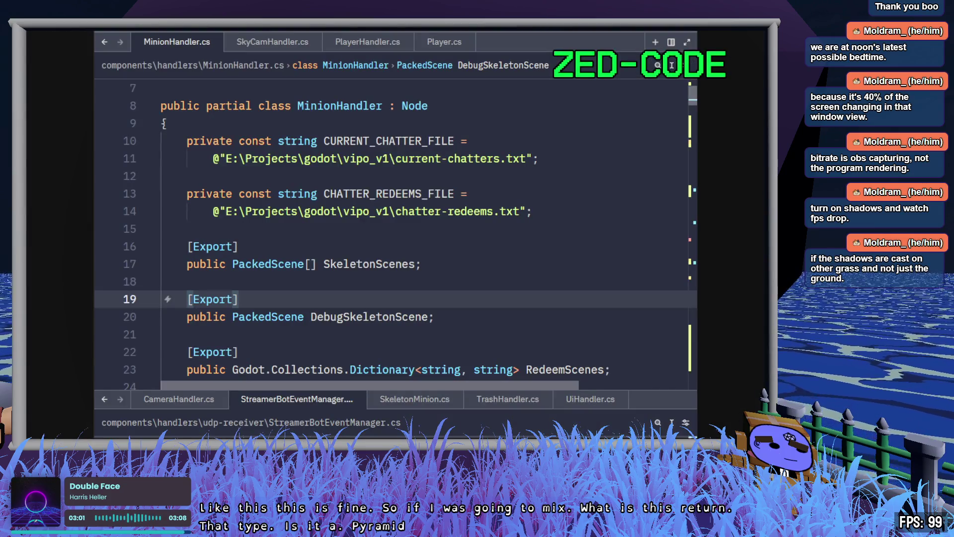
# - Read the docs' mix() entry, highlighting its formula a * (1 - c) + b * c and parameter descriptions, then return to Godot
pyautogui.hotkey('alt', 'Tab')
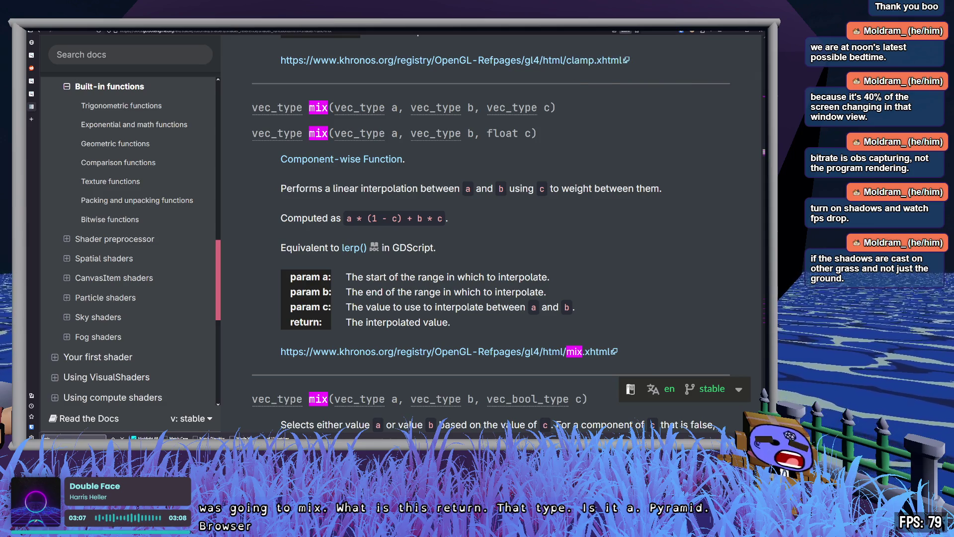
pyautogui.doubleClick(511, 108)
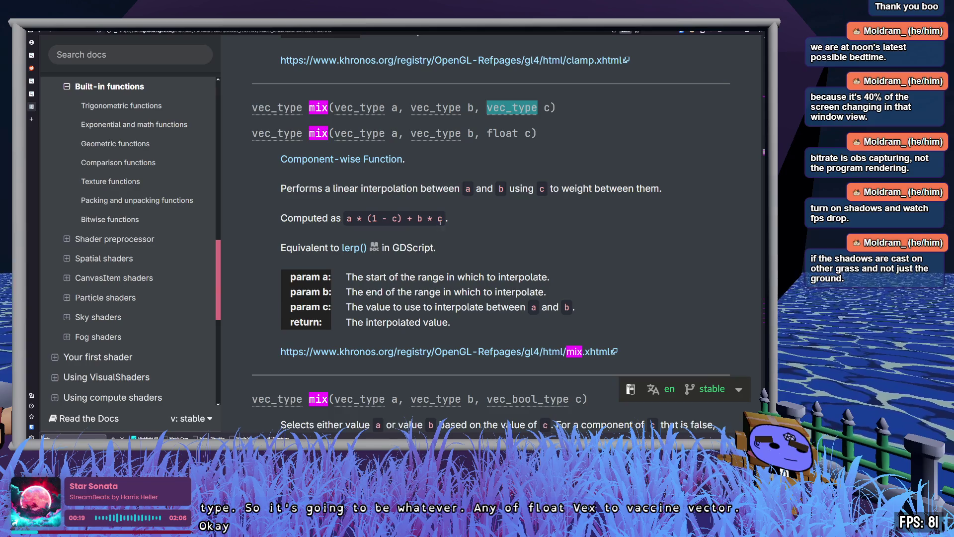
pyautogui.moveTo(440, 222); pyautogui.dragTo(346, 222)
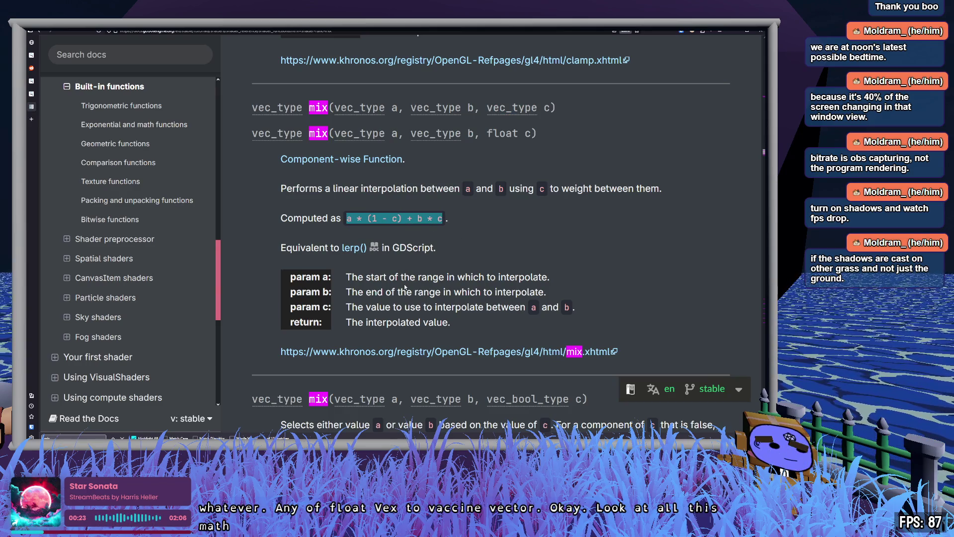
pyautogui.moveTo(384, 277); pyautogui.dragTo(506, 277)
pyautogui.moveTo(379, 292); pyautogui.dragTo(504, 292)
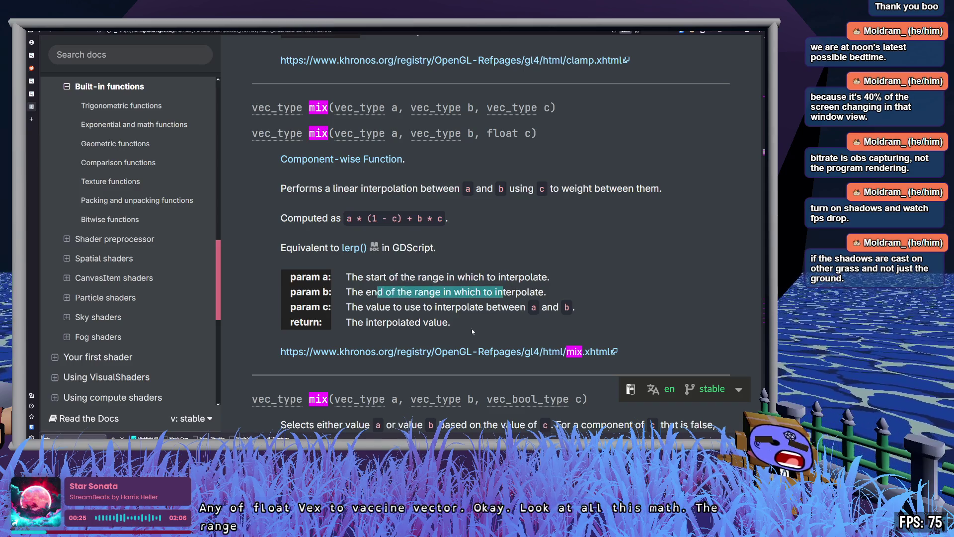
pyautogui.click(474, 325)
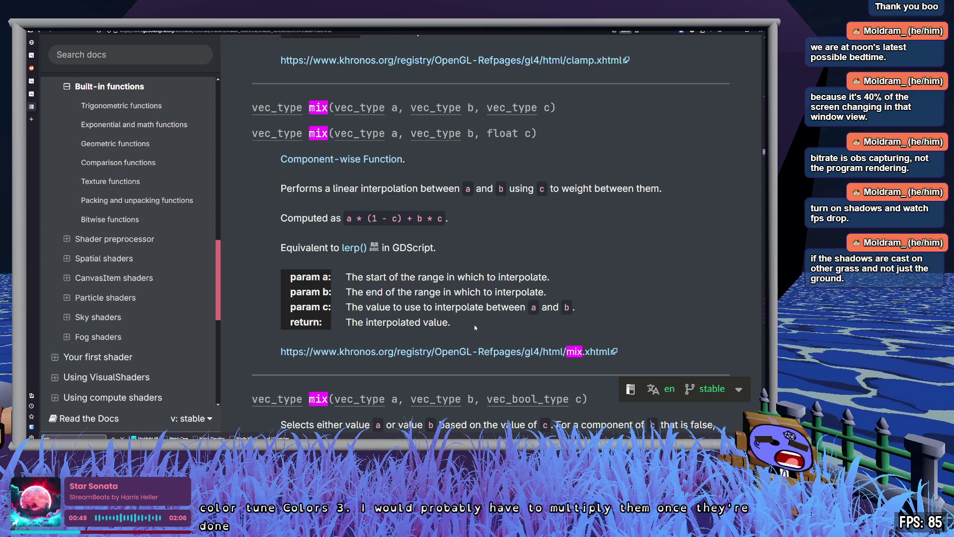
pyautogui.hotkey('alt', 'Tab')
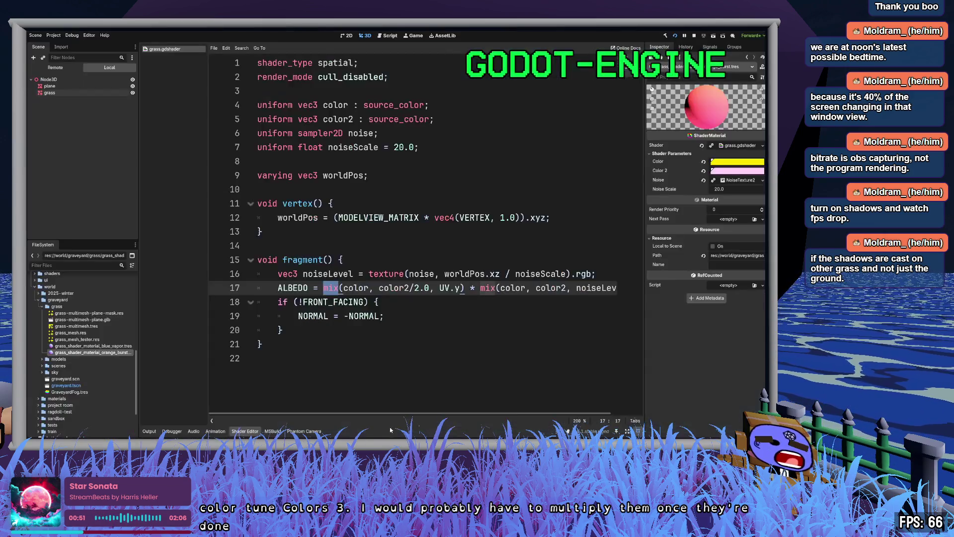
# - Break the second mix term of line 17 onto its own line and save the shader
pyautogui.click(492, 317)
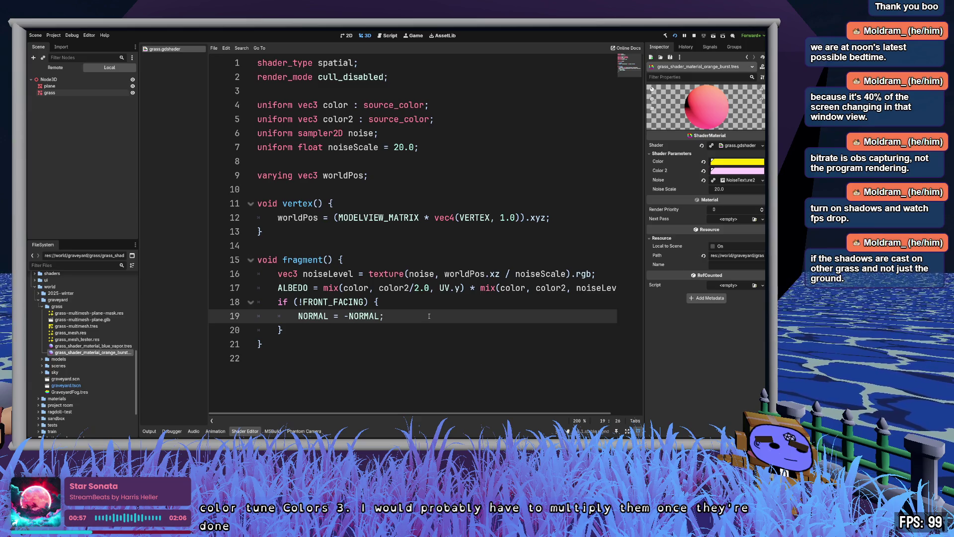
pyautogui.click(466, 289)
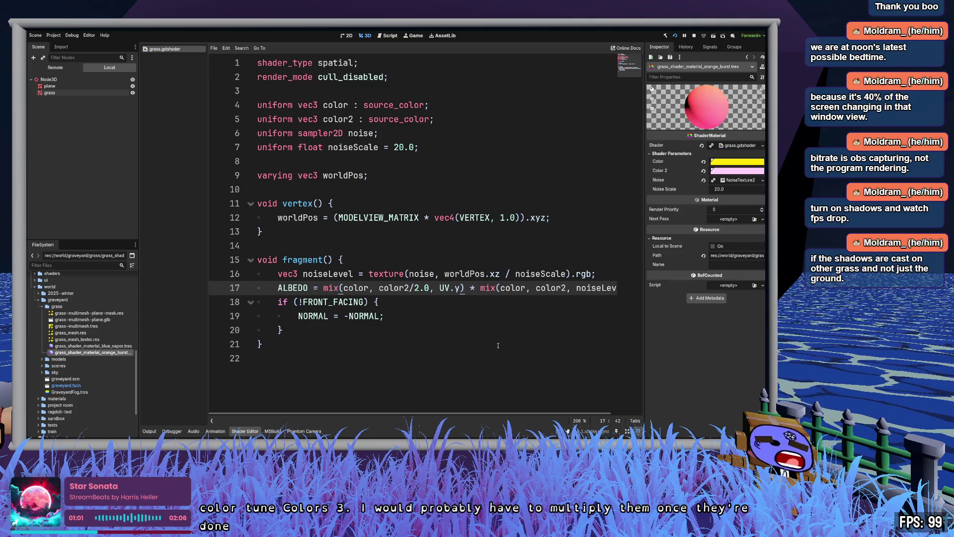
pyautogui.press('Return')
pyautogui.press('Tab')
pyautogui.press('Up')
pyautogui.press('Down')
pyautogui.press('Up')
pyautogui.press('Down')
pyautogui.hotkey('ctrl', 's')
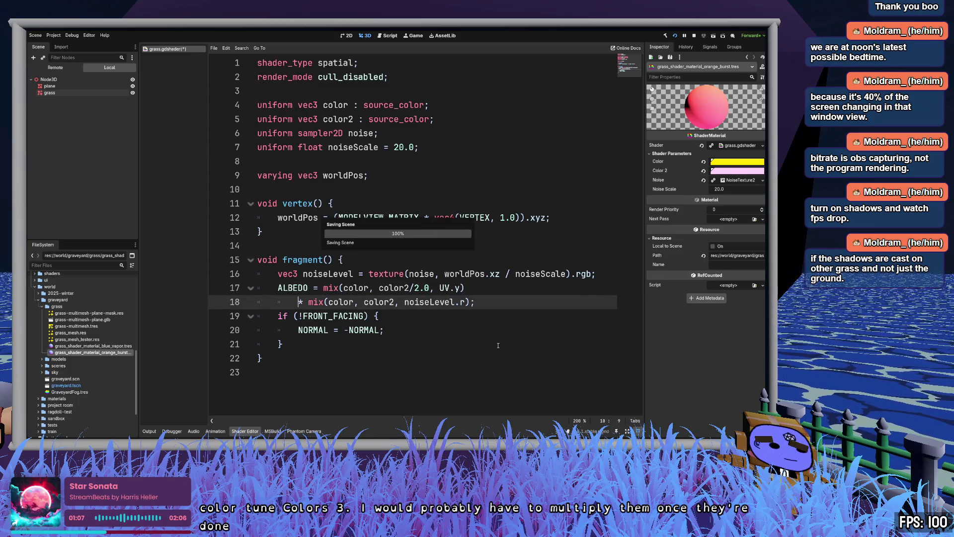
pyautogui.press('Up')
# - Add a new line multiplying in '* mix(color2, color3, UV.y)'
pyautogui.press('End')
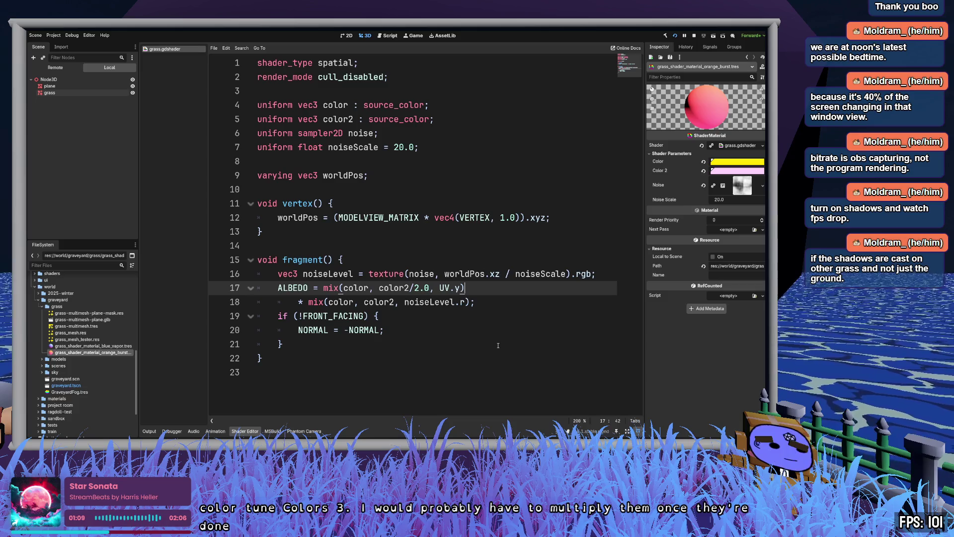
pyautogui.press('Return')
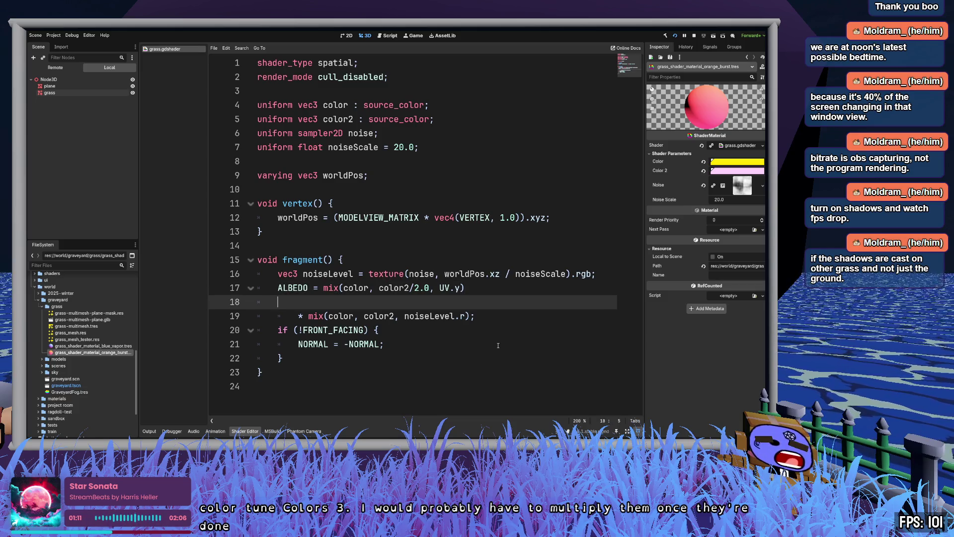
pyautogui.press('Tab')
pyautogui.write('* m')
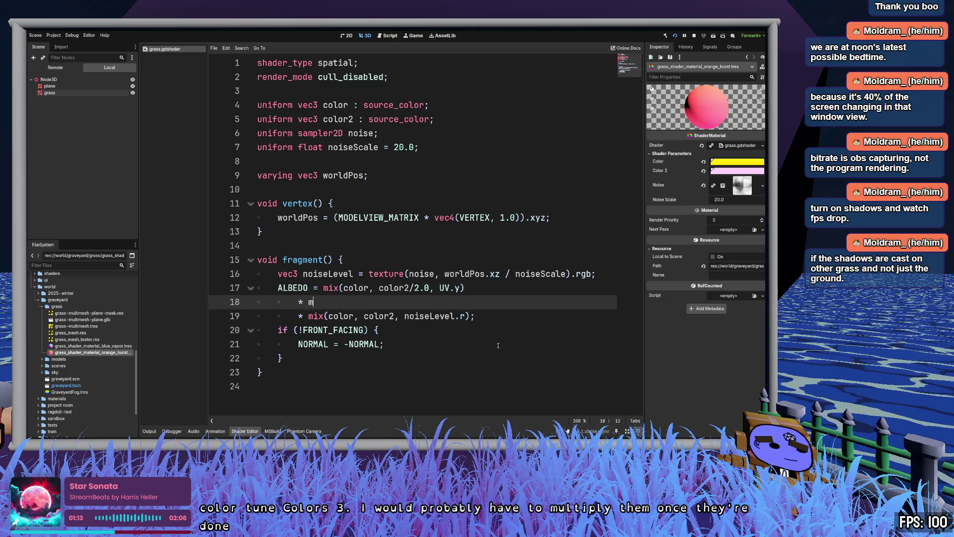
pyautogui.write('ix(color2')
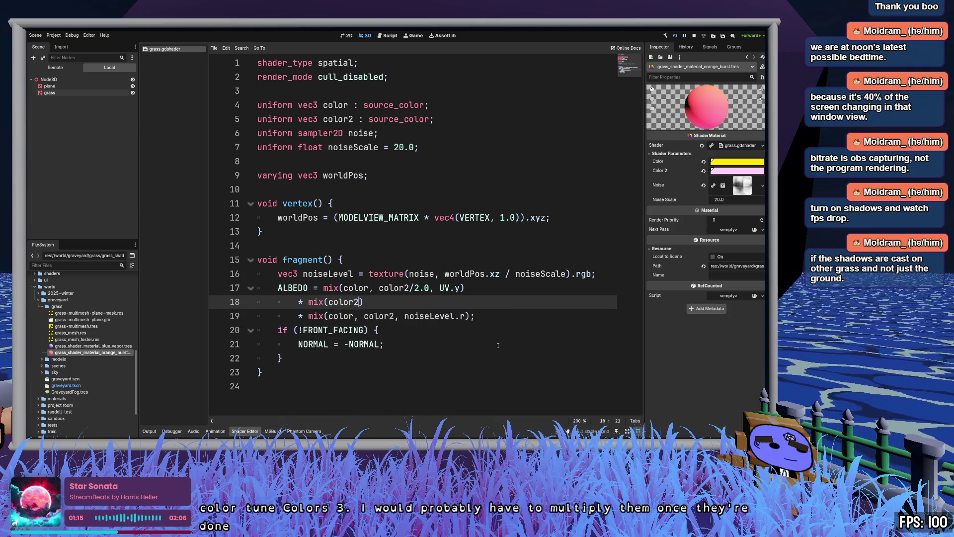
pyautogui.write(', color3')
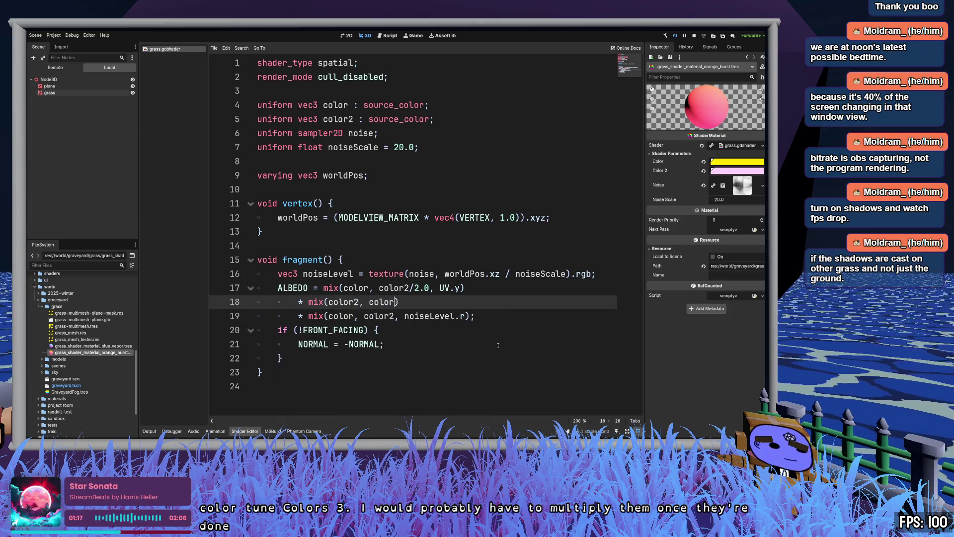
pyautogui.write(', UV.y')
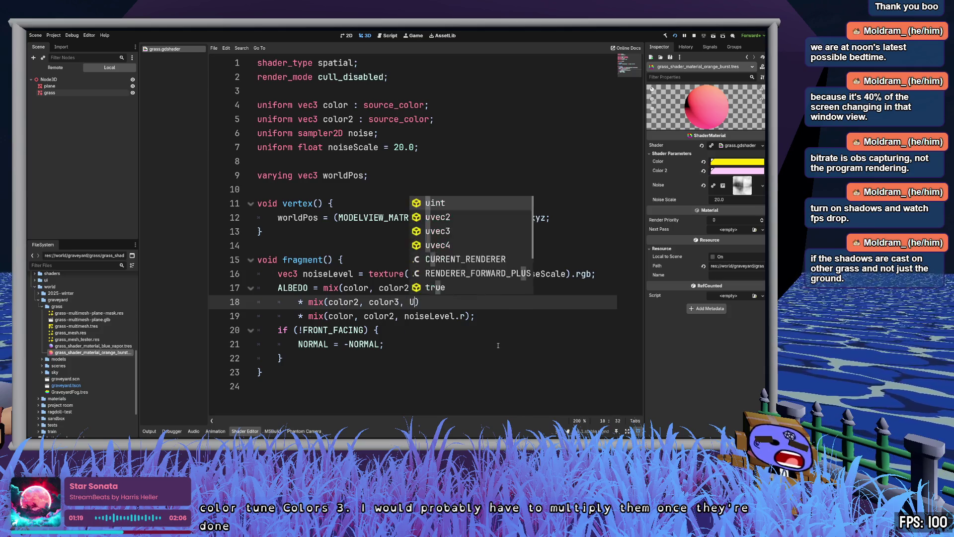
pyautogui.write(')')
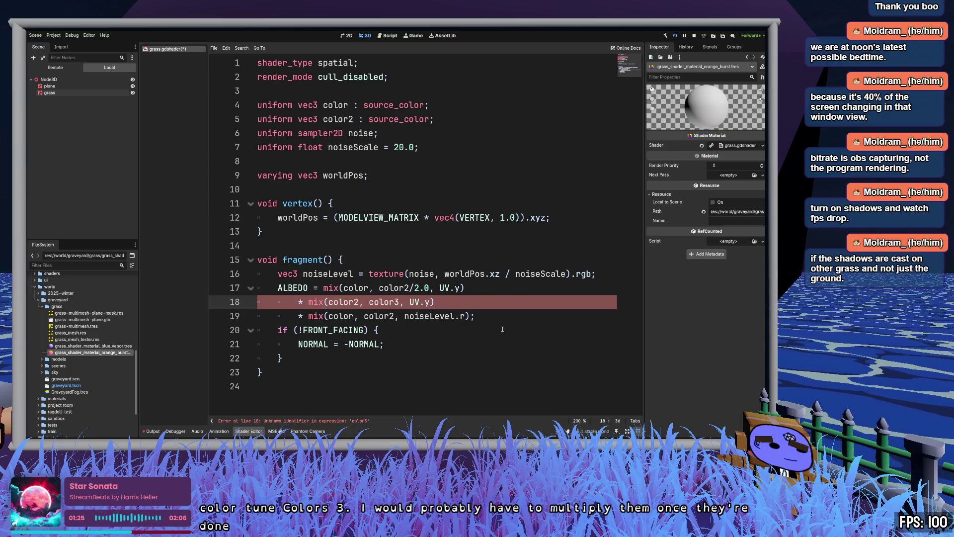
# - Duplicate the color2 uniform as color3, save, and shrink the editor to show the grass
pyautogui.click(432, 119)
pyautogui.hotkey('shift', 'Home')
pyautogui.hotkey('ctrl', 'c')
pyautogui.press('End')
pyautogui.press('Return')
pyautogui.hotkey('ctrl', 'v')
pyautogui.press('Delete')
pyautogui.write('3')
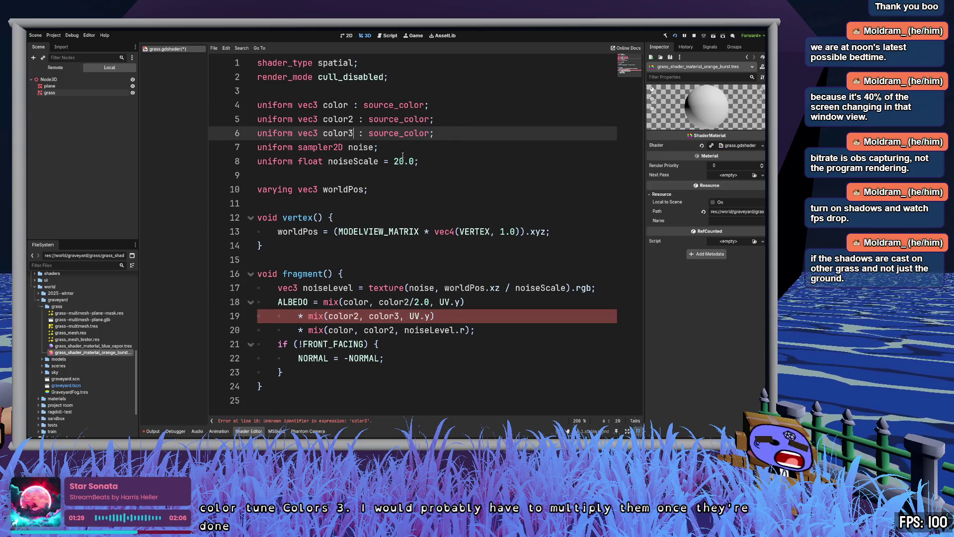
pyautogui.hotkey('ctrl', 's')
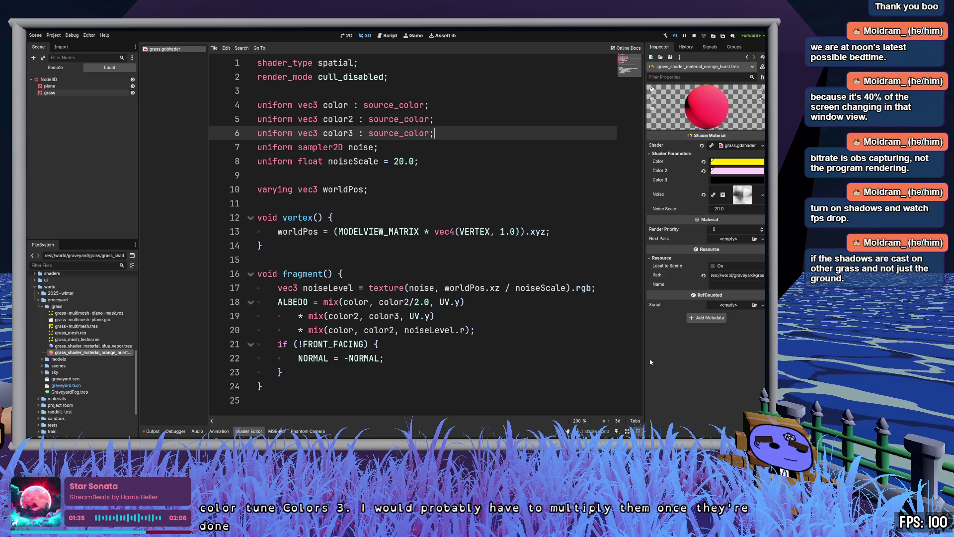
pyautogui.click(638, 431)
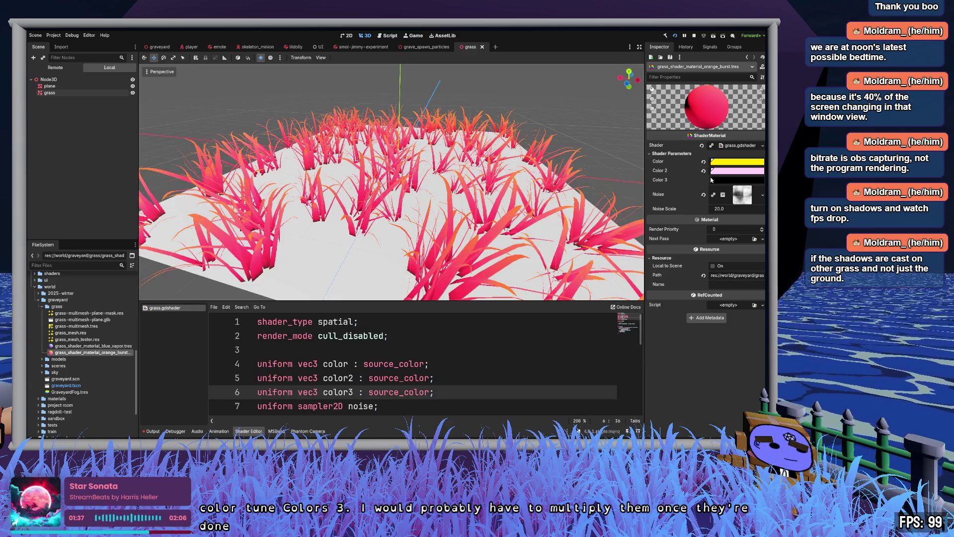
pyautogui.click(739, 180)
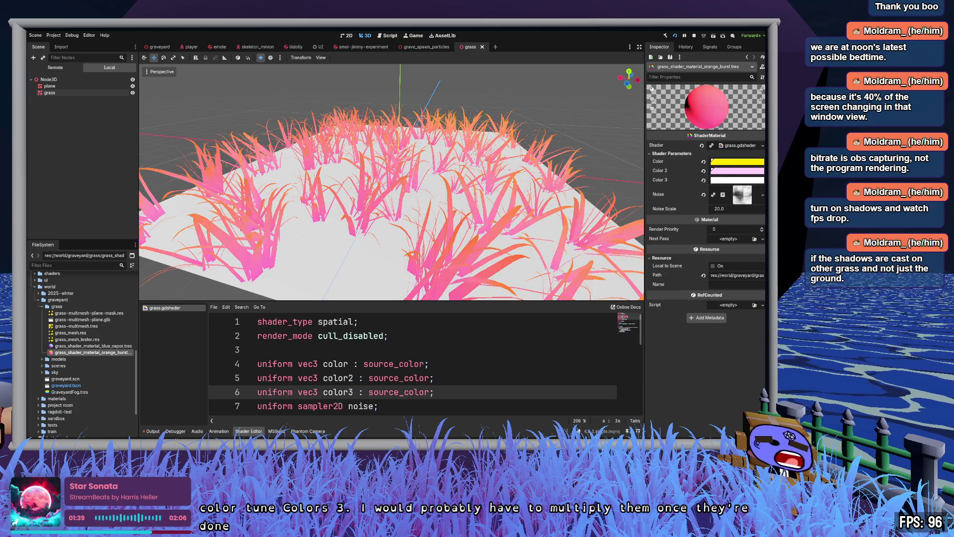
pyautogui.moveTo(547, 168); pyautogui.dragTo(546, 167)
pyautogui.hotkey('ctrl', 'z')
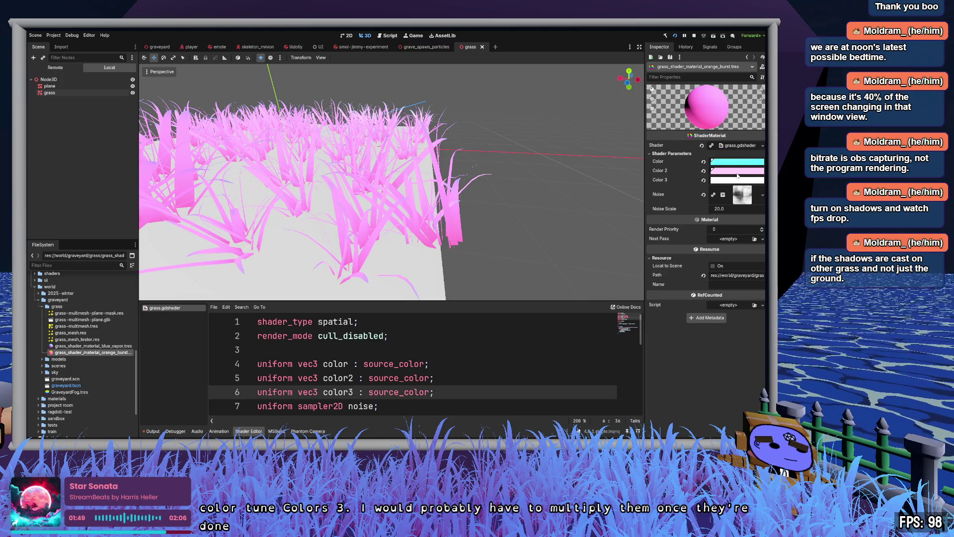
pyautogui.scroll(5, 392, 184)
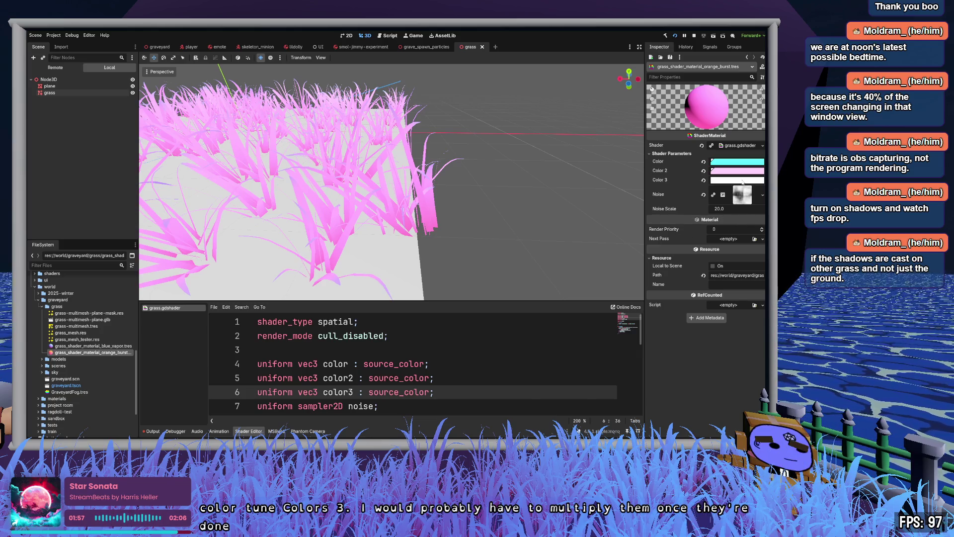
pyautogui.hotkey('ctrl', 'z')
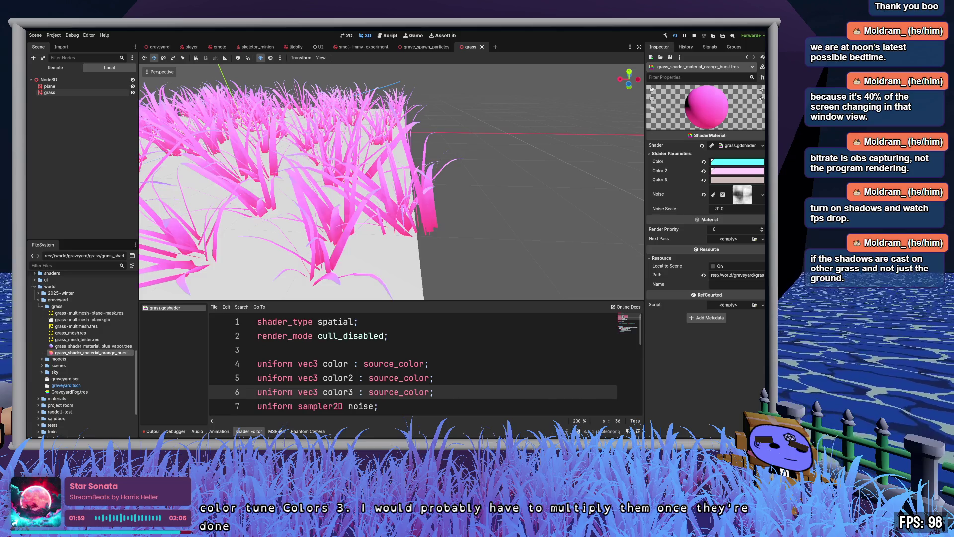
pyautogui.hotkey('ctrl', 'shift', 'z')
pyautogui.hotkey('ctrl', 'z')
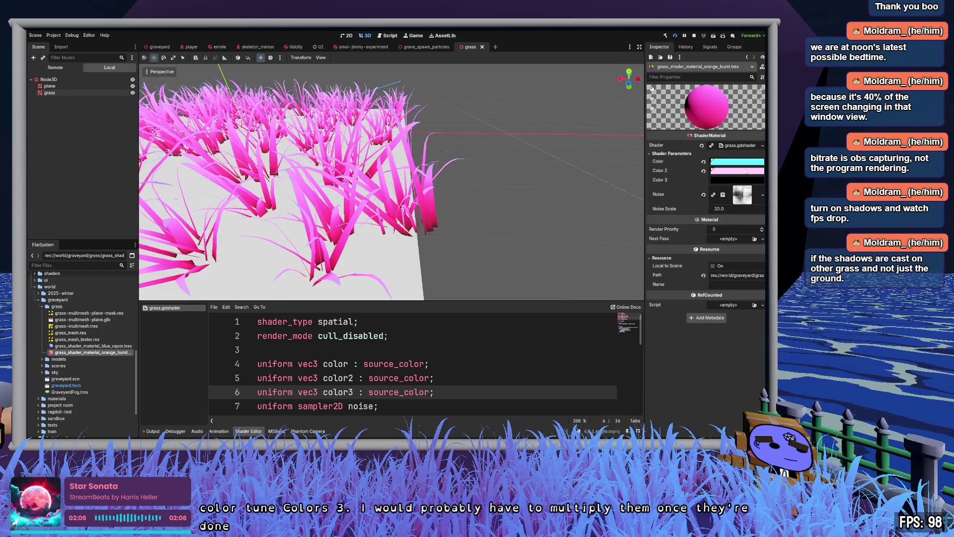
pyautogui.click(744, 165)
pyautogui.hotkey('ctrl', 'z')
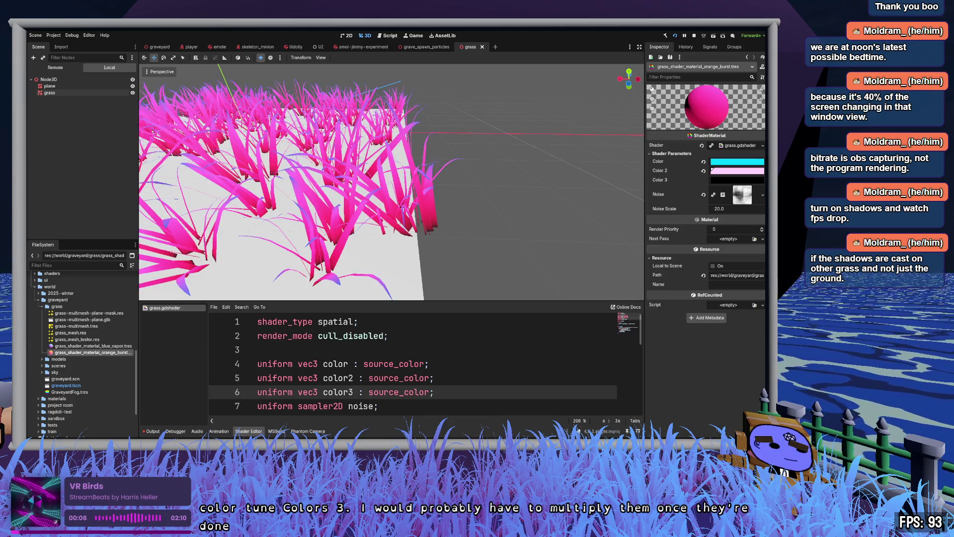
pyautogui.moveTo(554, 175); pyautogui.dragTo(447, 184)
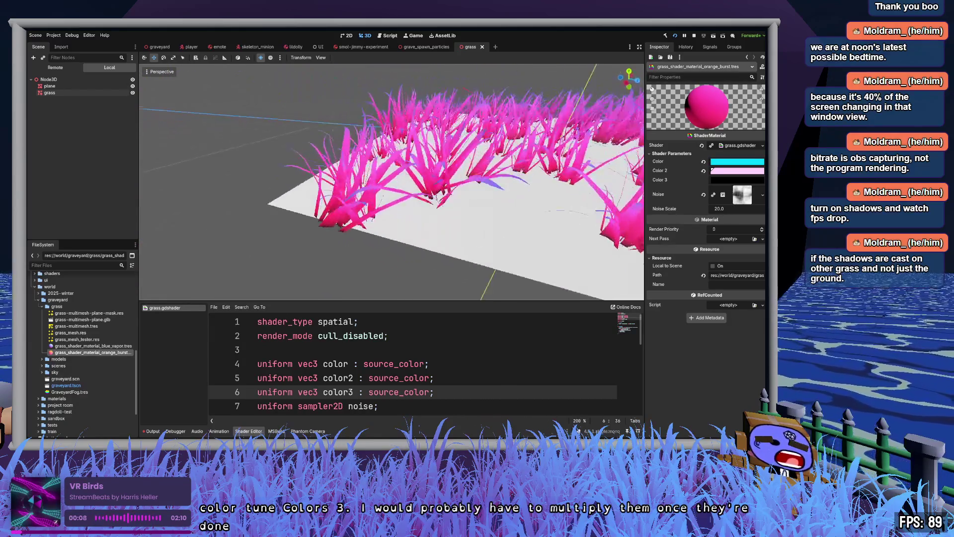
pyautogui.scroll(5, 392, 182)
pyautogui.scroll(-5, 391, 182)
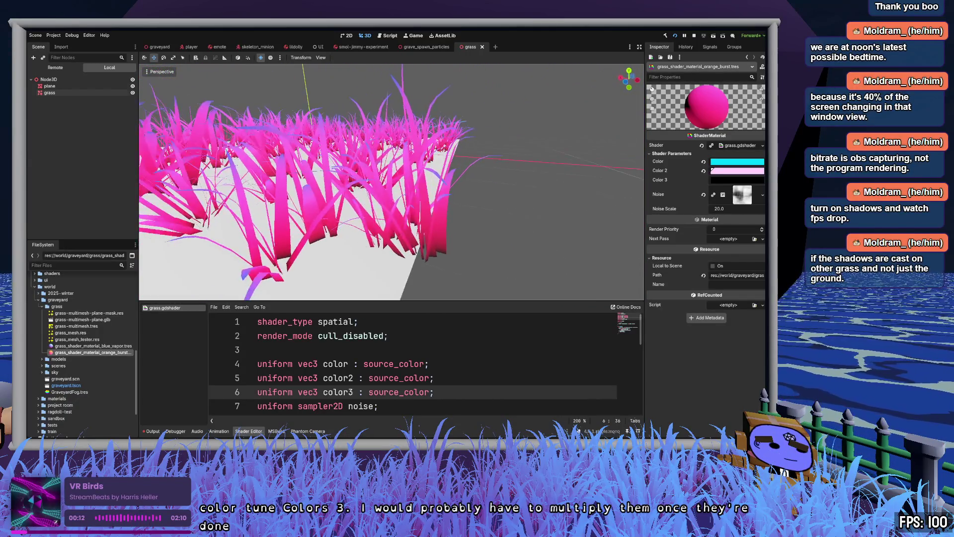
pyautogui.scroll(3, 392, 182)
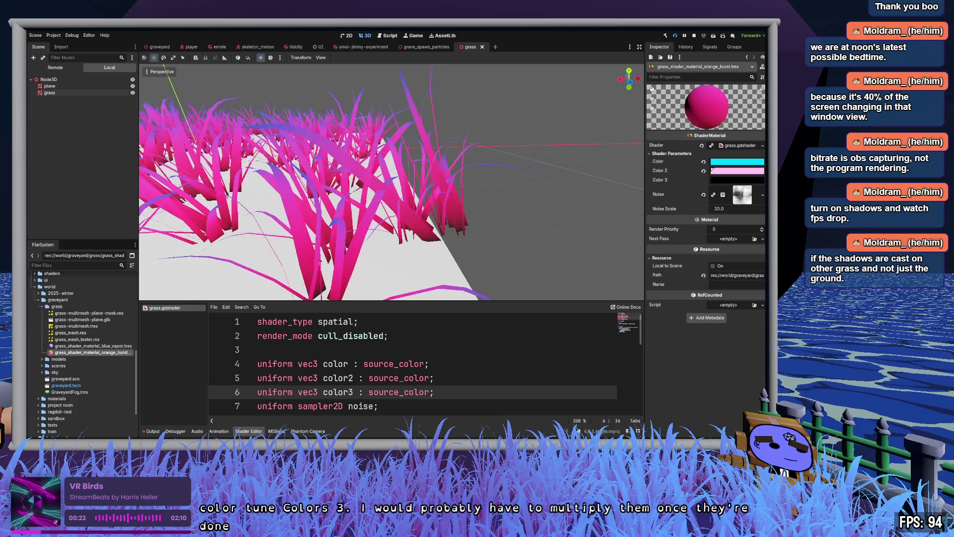
pyautogui.moveTo(525, 204); pyautogui.dragTo(447, 223)
pyautogui.click(486, 382)
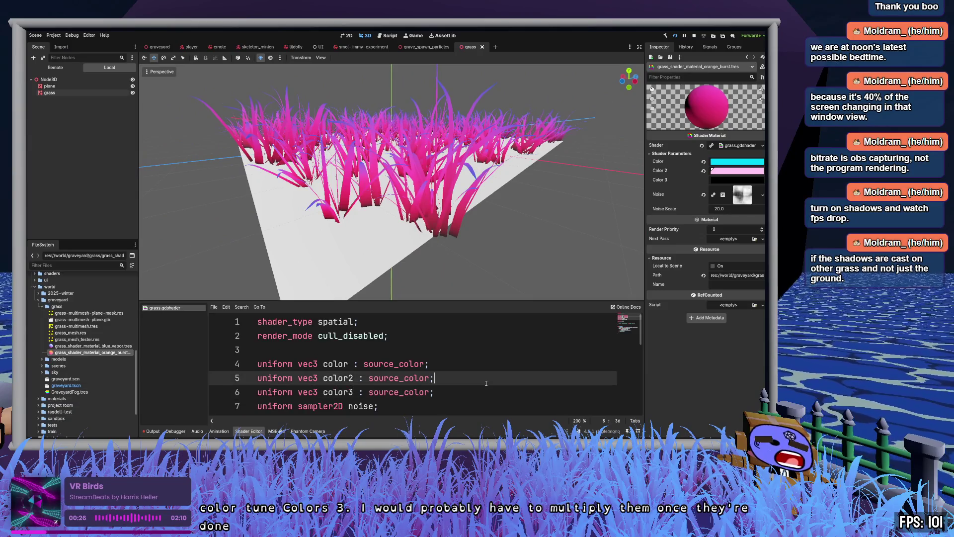
# - Append /2.0 to color2 on line 19 and save
pyautogui.scroll(-1, 487, 376)
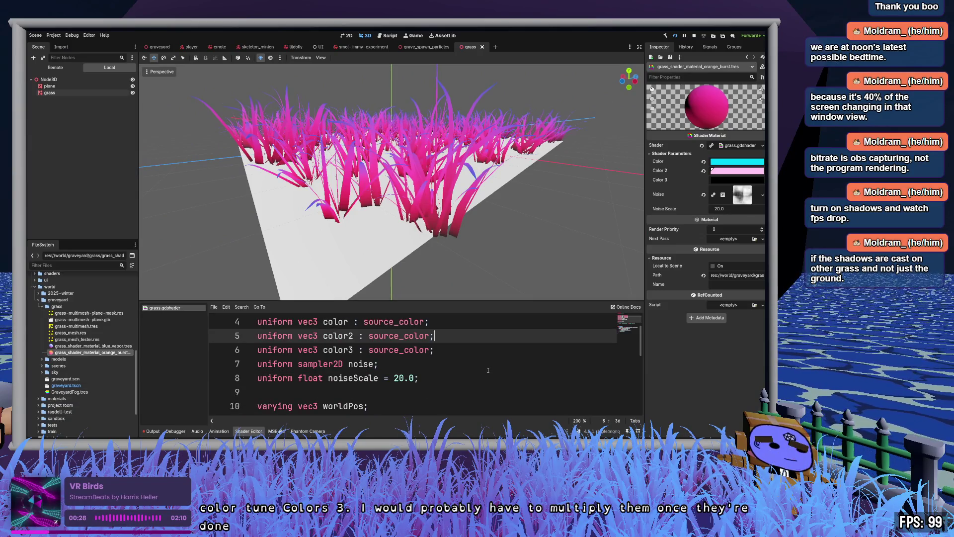
pyautogui.scroll(-3, 488, 369)
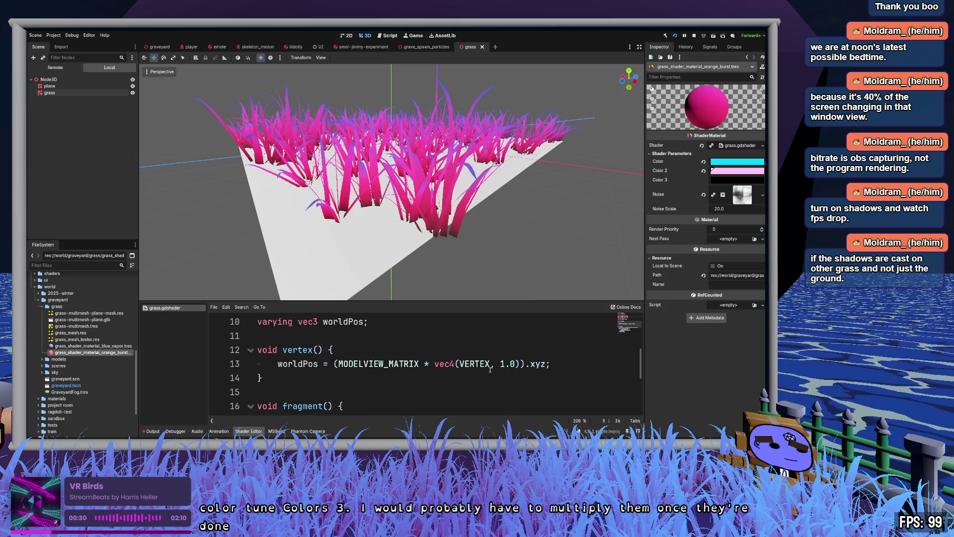
pyautogui.scroll(-1, 490, 369)
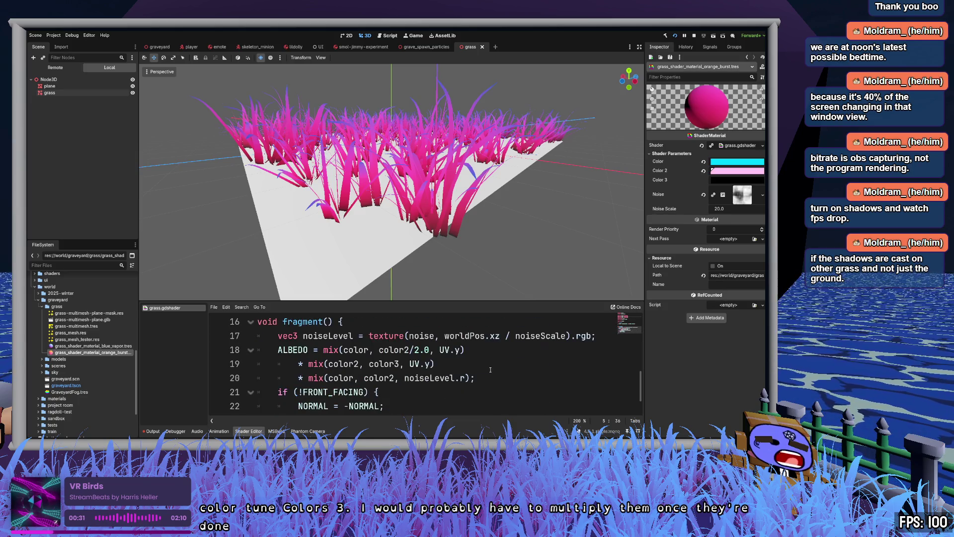
pyautogui.click(362, 365)
pyautogui.write('/')
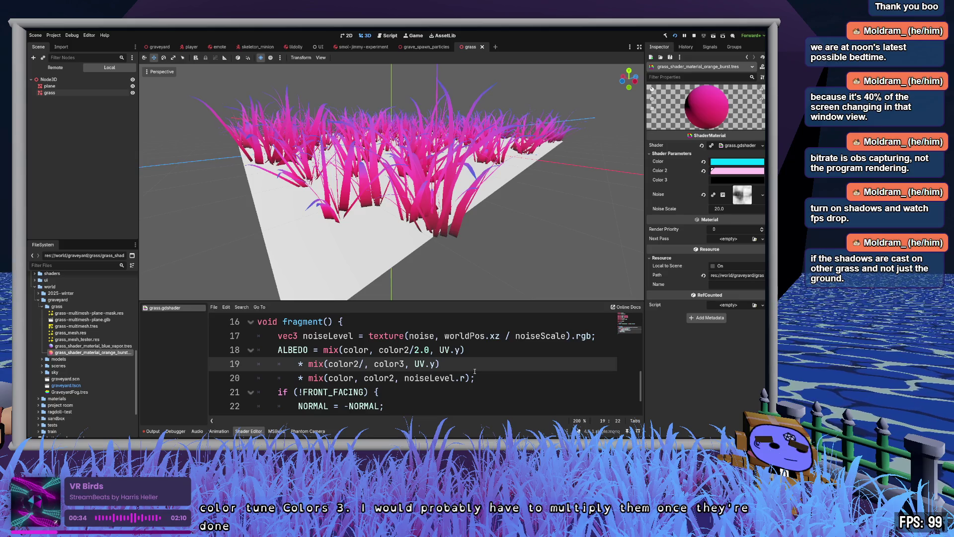
pyautogui.write('2.0')
pyautogui.hotkey('ctrl', 's')
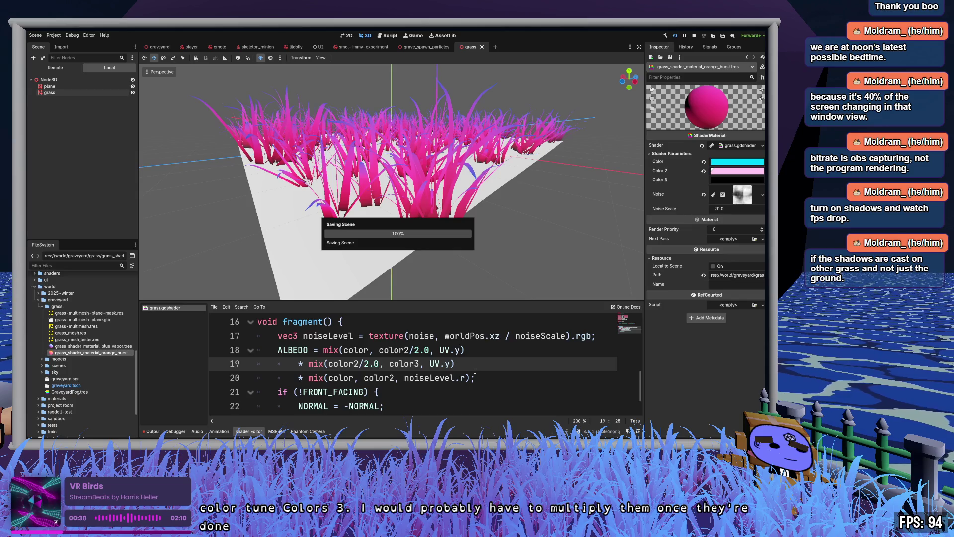
pyautogui.moveTo(422, 273)
pyautogui.mouseDown()
pyautogui.moveTo(377, 266)
pyautogui.moveTo(410, 264)
pyautogui.mouseUp()
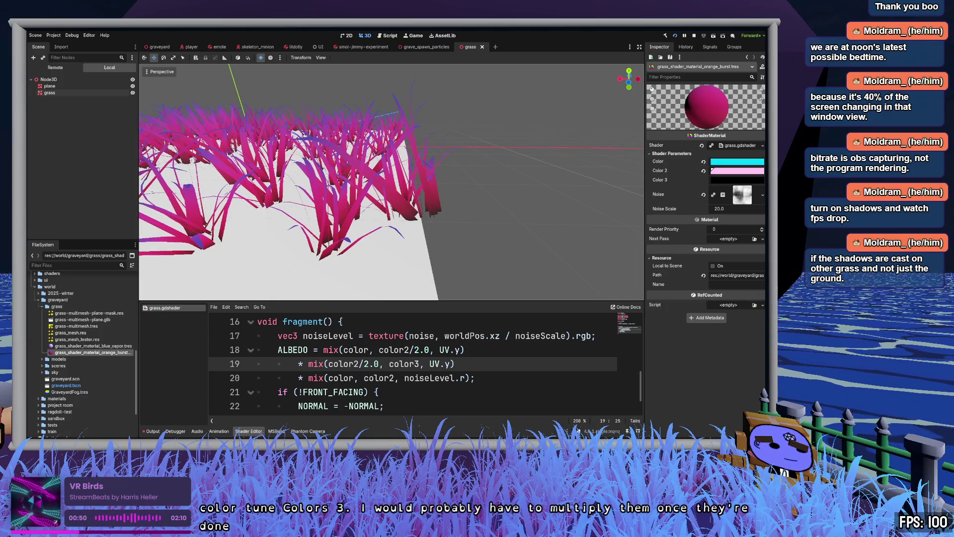
# - Change the first blend on line 18 to use UV.y/2.0 and save
pyautogui.click(445, 364)
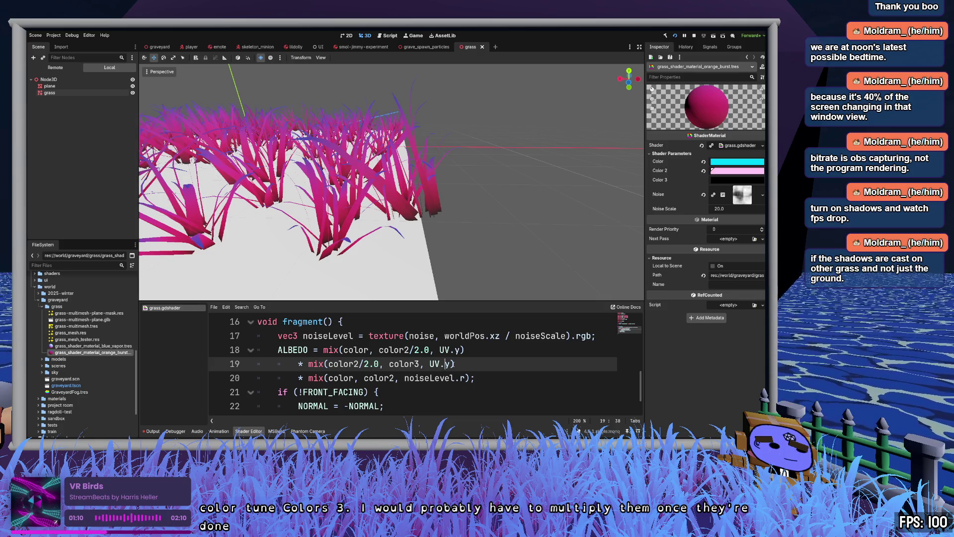
pyautogui.press('Right')
pyautogui.hotkey('shift', 'Left')
pyautogui.hotkey('shift', 'Left')
pyautogui.hotkey('shift', 'Left')
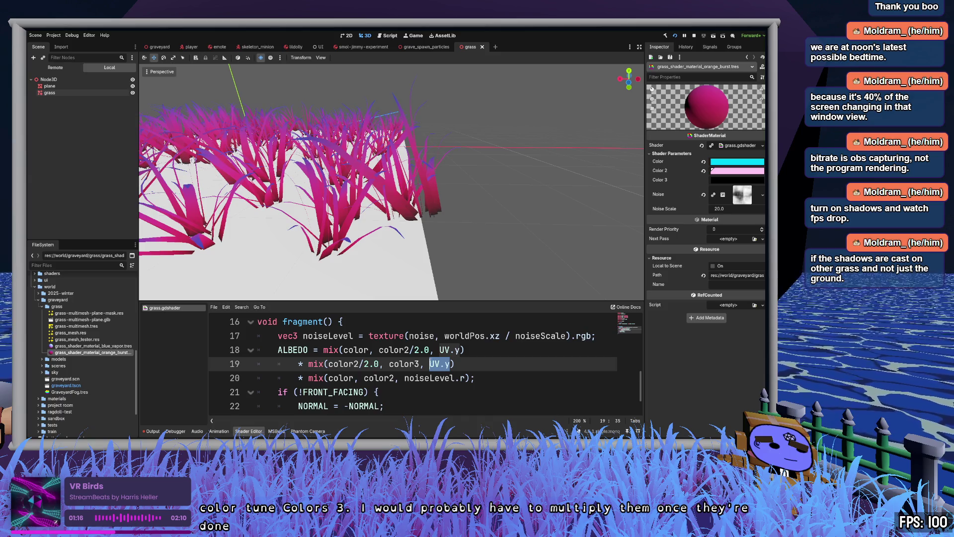
pyautogui.click(429, 350)
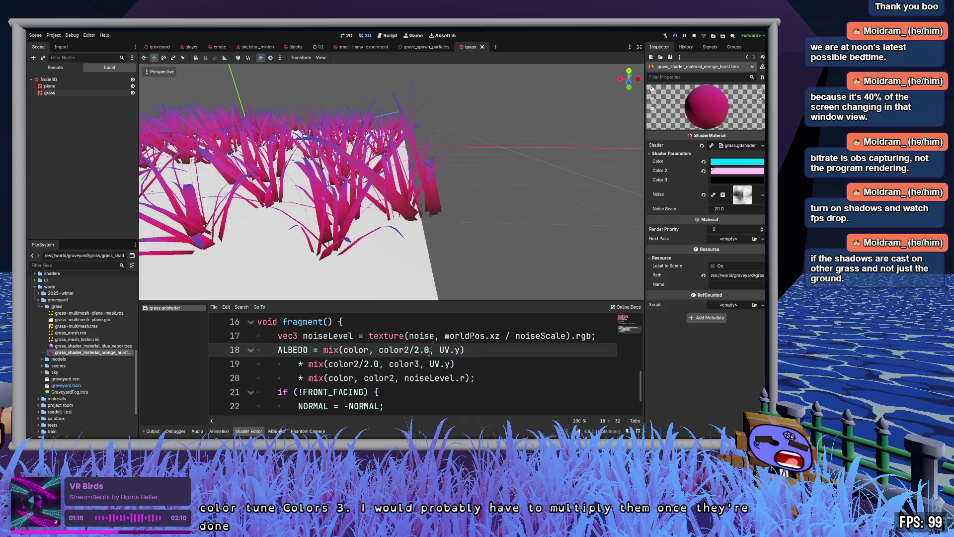
pyautogui.moveTo(429, 350); pyautogui.dragTo(381, 349)
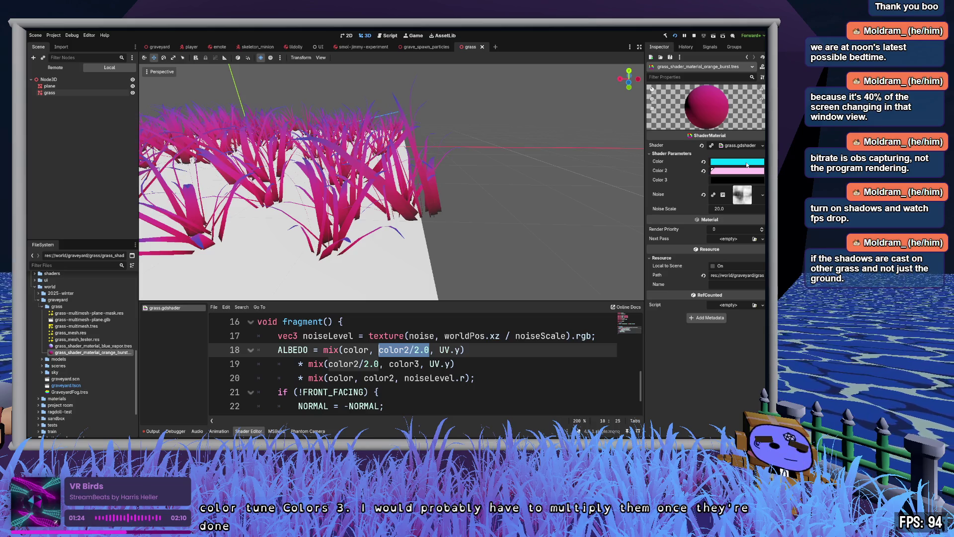
pyautogui.click(493, 344)
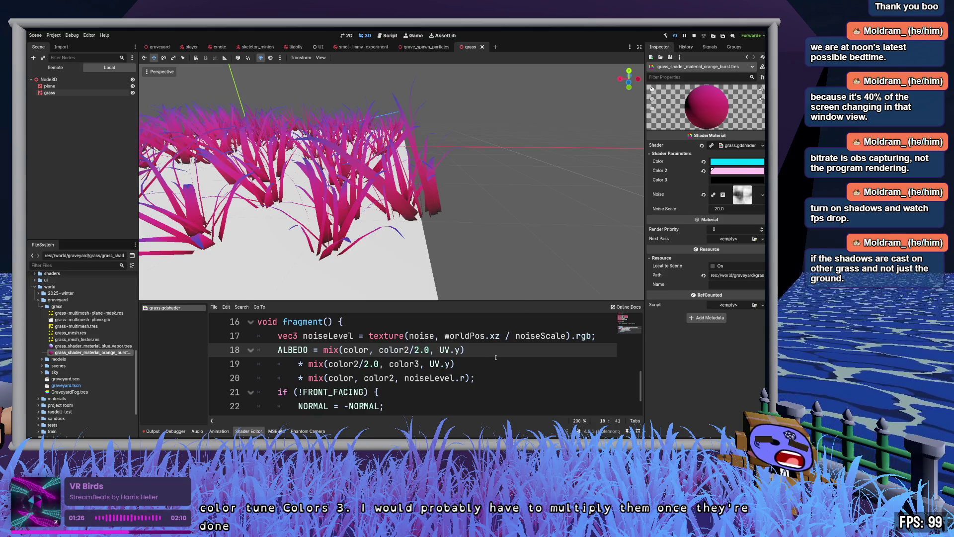
pyautogui.press('Left')
pyautogui.write('/2.0')
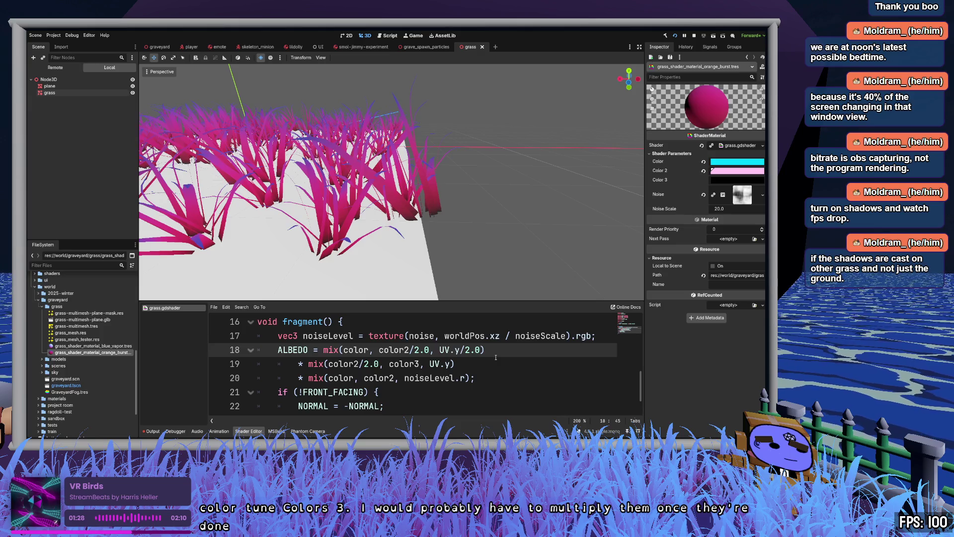
pyautogui.press('Down')
pyautogui.hotkey('ctrl', 's')
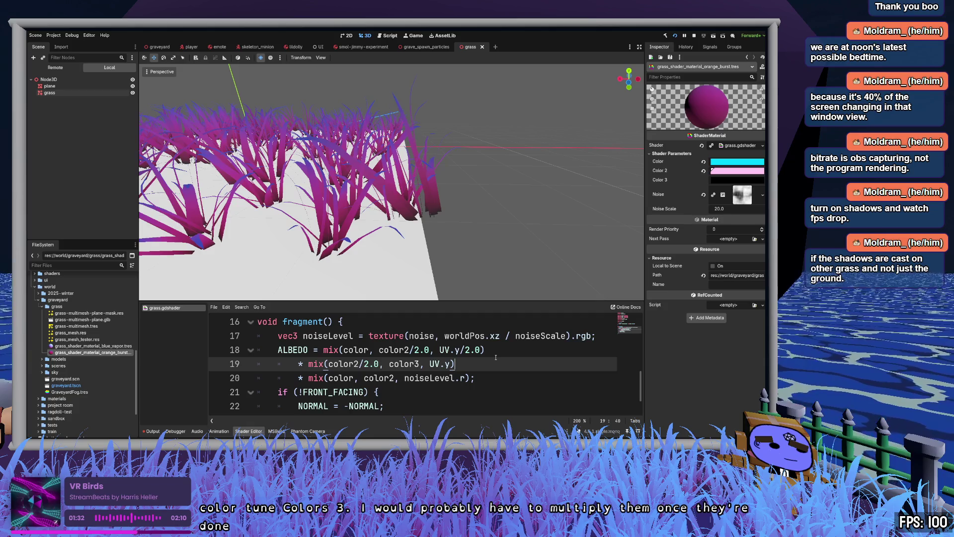
# - Remove the /2.0 after color2 on line 19 and save
pyautogui.press('Home')
pyautogui.press('Delete')
pyautogui.press('Delete')
pyautogui.press('Delete')
pyautogui.hotkey('ctrl', 's')
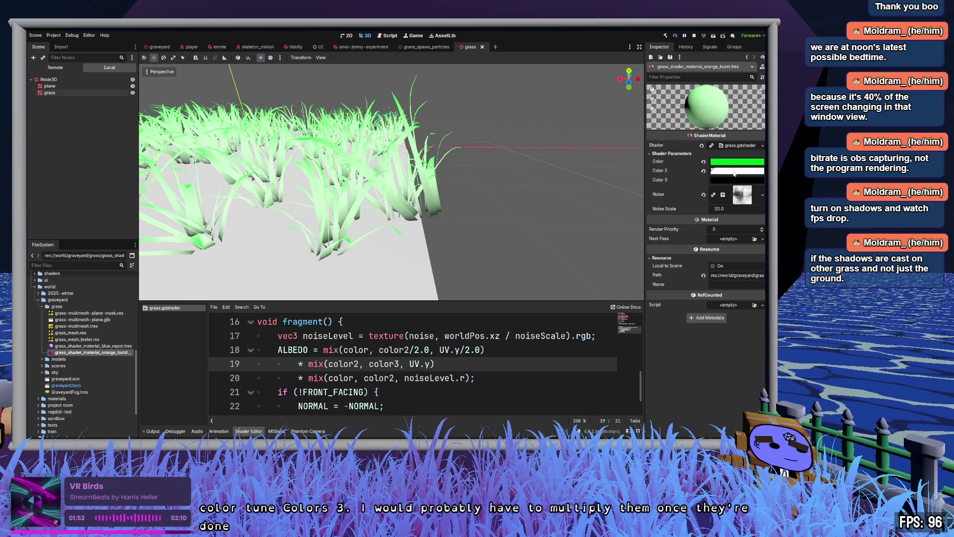
# - Set the material's Color 3 to cyan, view the grass from a low angle, then switch to the toucan beak search
pyautogui.moveTo(552, 202); pyautogui.dragTo(524, 236)
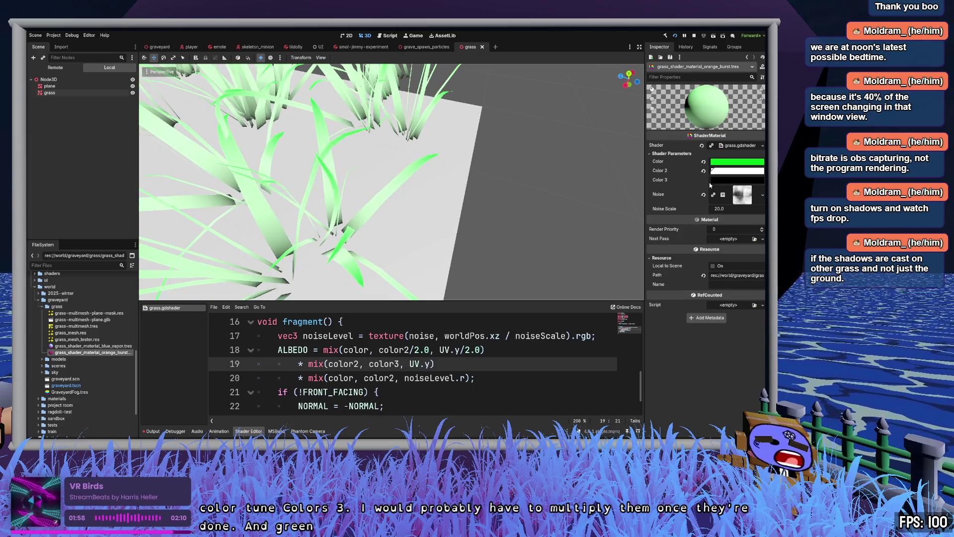
pyautogui.click(733, 179)
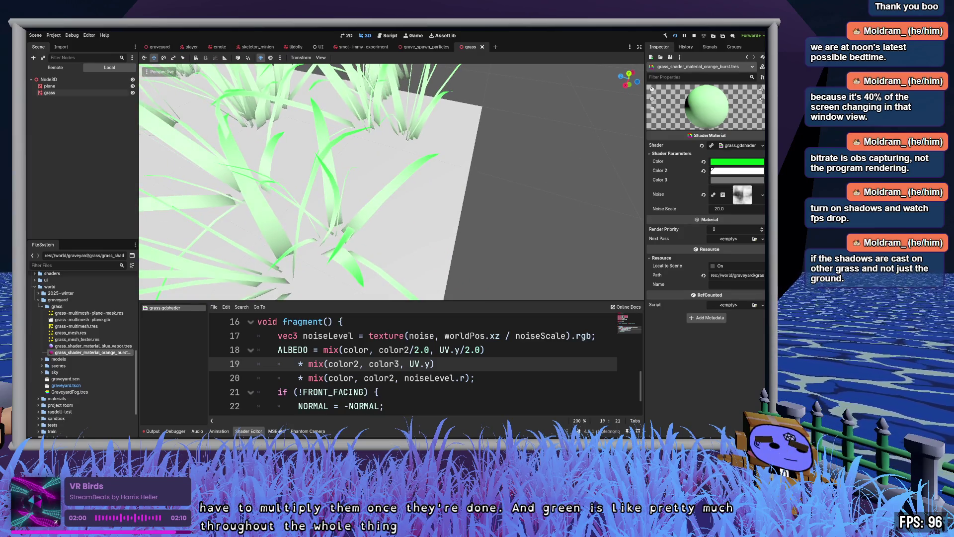
pyautogui.moveTo(731, 199); pyautogui.dragTo(713, 183)
pyautogui.moveTo(447, 199); pyautogui.dragTo(367, 102)
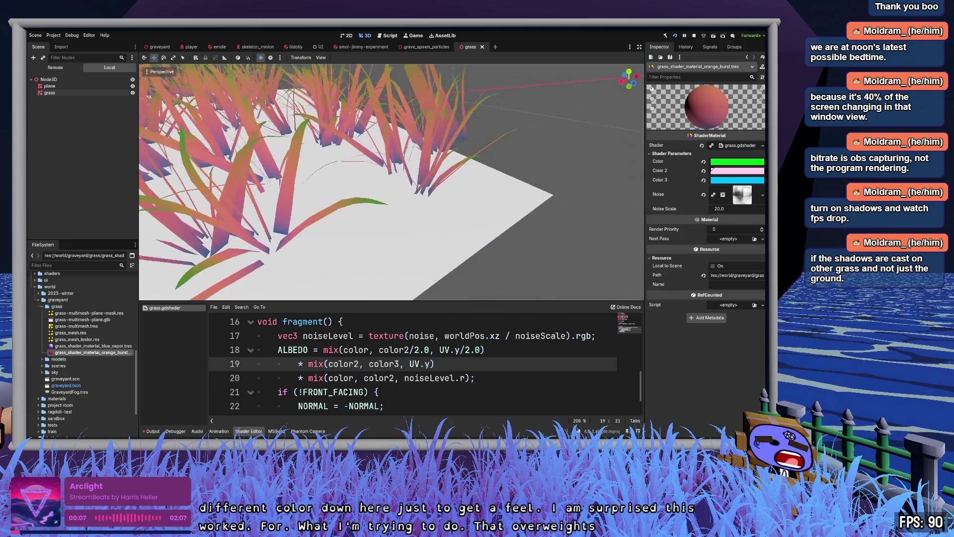
pyautogui.scroll(5, 480, 218)
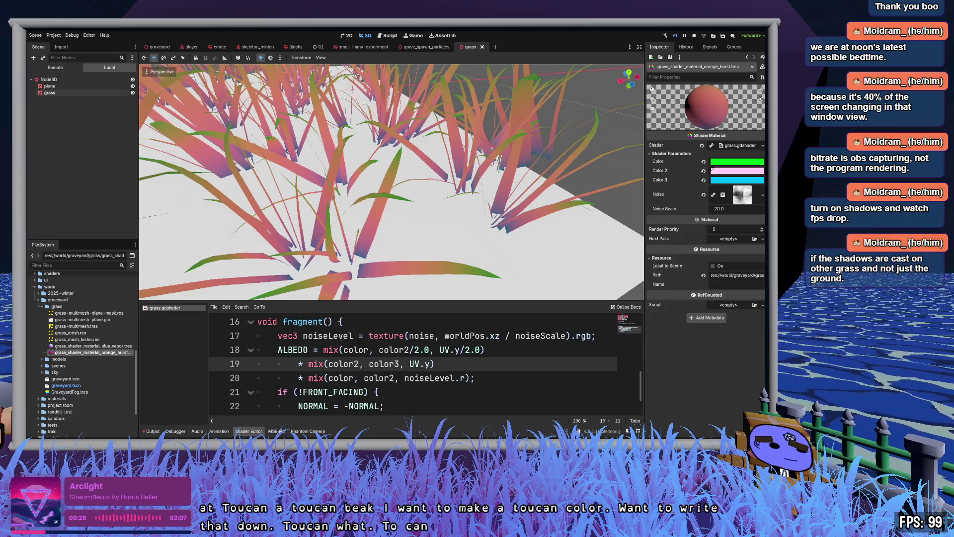
pyautogui.hotkey('alt', 'Tab')
pyautogui.hotkey('alt', 'Tab')
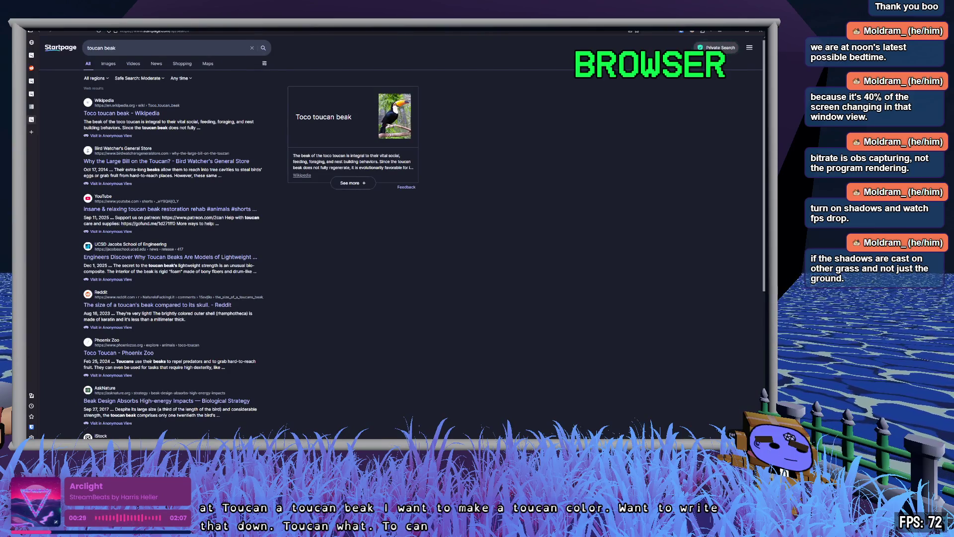
# - Open the 'Toco toucan beak - Wikipedia' result, then return to Godot
pyautogui.click(130, 113)
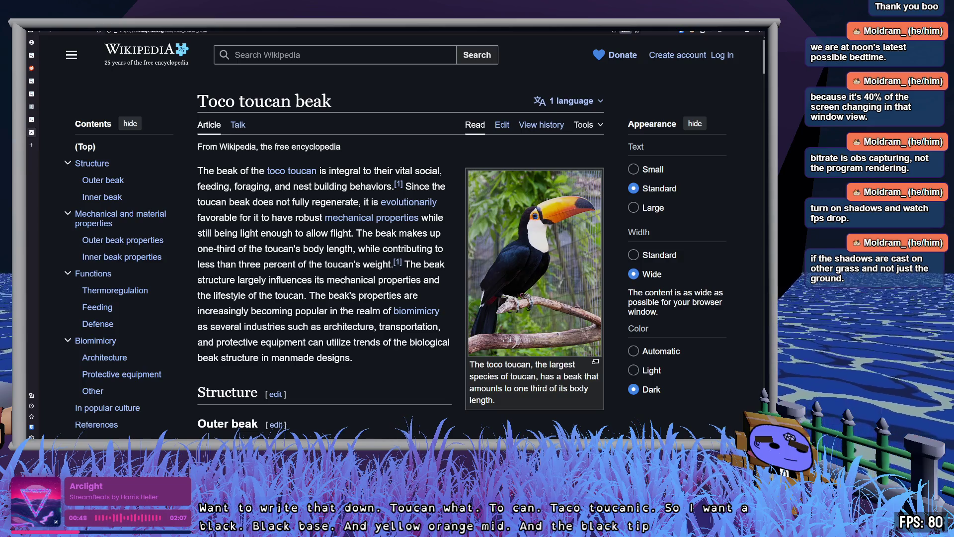
pyautogui.hotkey('alt', 'Tab')
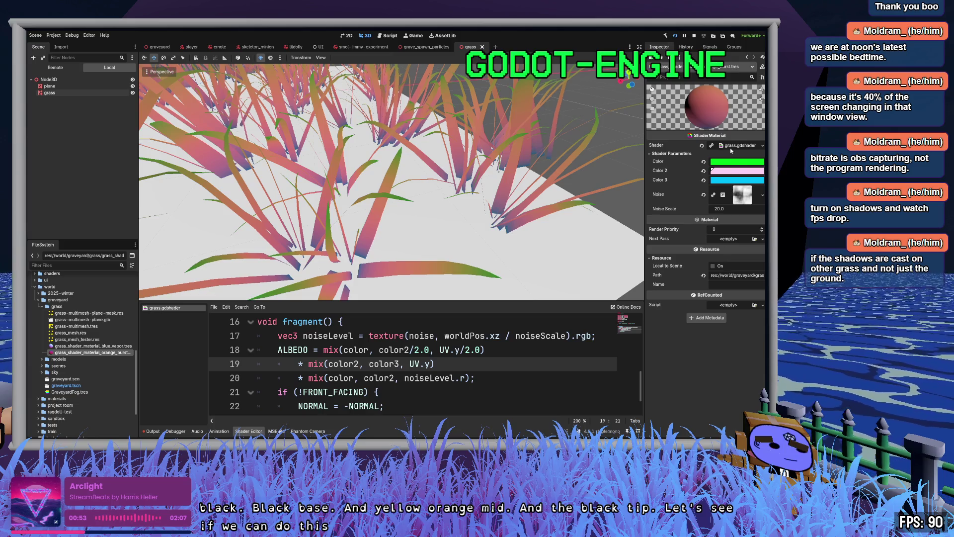
# - Reset Color and Color 3 to black and make Color 2 orange
pyautogui.click(703, 161)
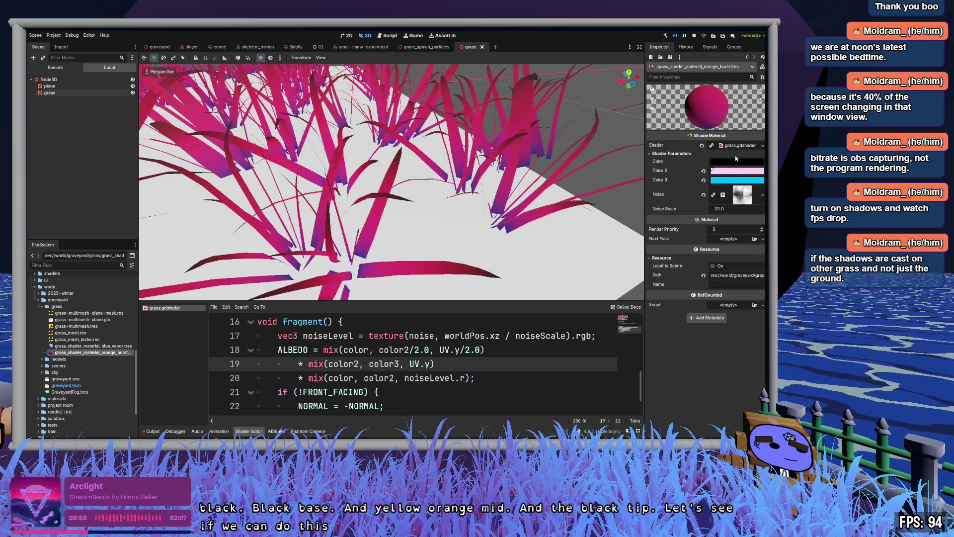
pyautogui.click(703, 180)
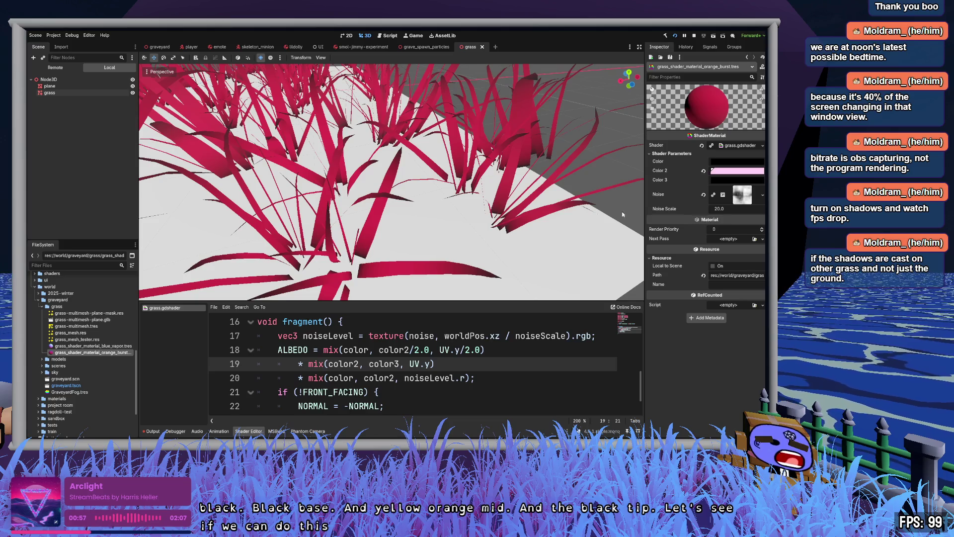
pyautogui.click(738, 172)
pyautogui.moveTo(747, 224)
pyautogui.mouseDown()
pyautogui.moveTo(755, 239)
pyautogui.moveTo(732, 232)
pyautogui.mouseUp()
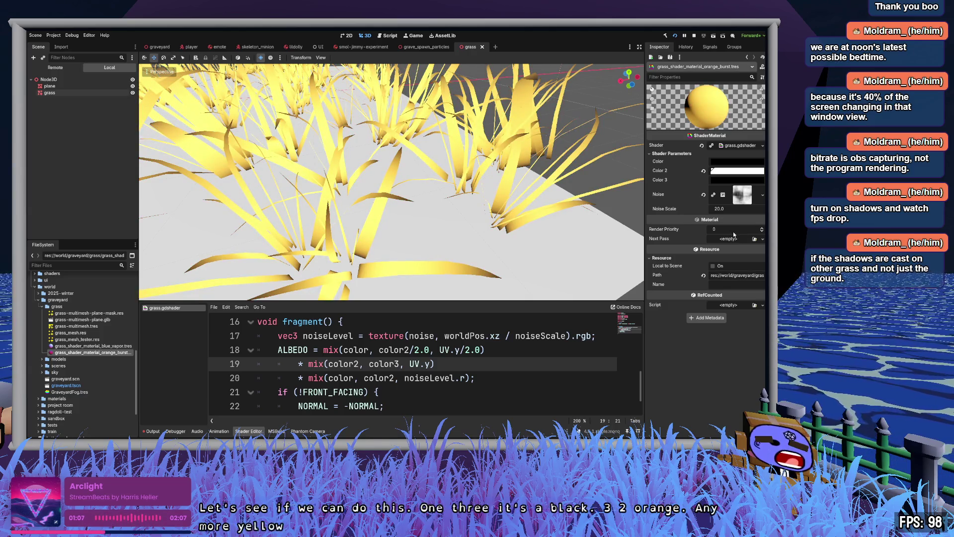
# - Orbit out to view the whole grass patch and place the cursor at the first colour term
pyautogui.scroll(-5, 564, 249)
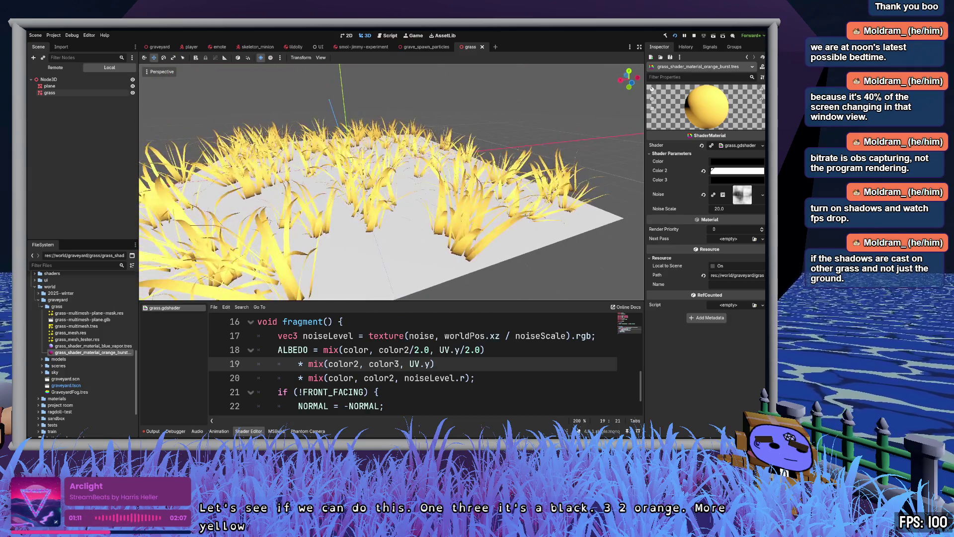
pyautogui.moveTo(565, 248); pyautogui.dragTo(432, 213)
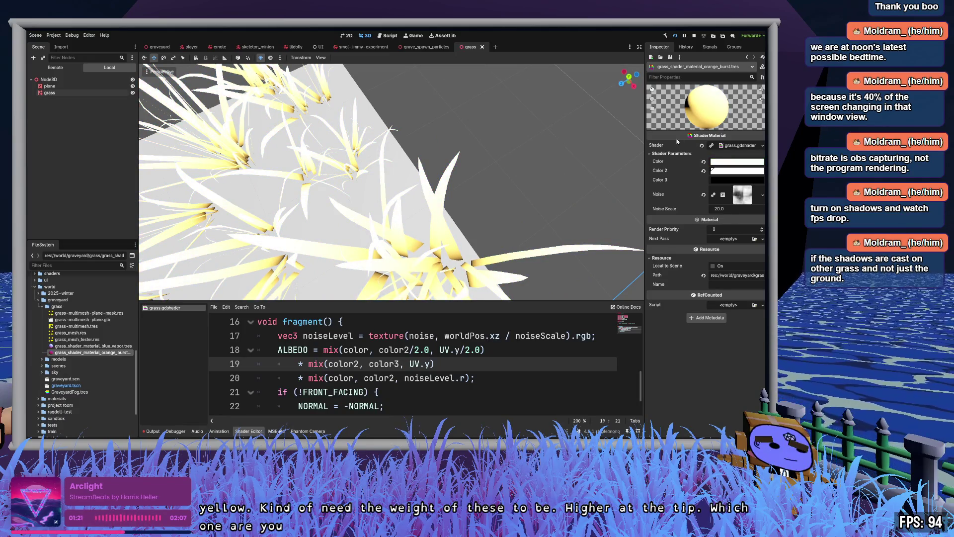
pyautogui.moveTo(550, 175); pyautogui.dragTo(521, 183)
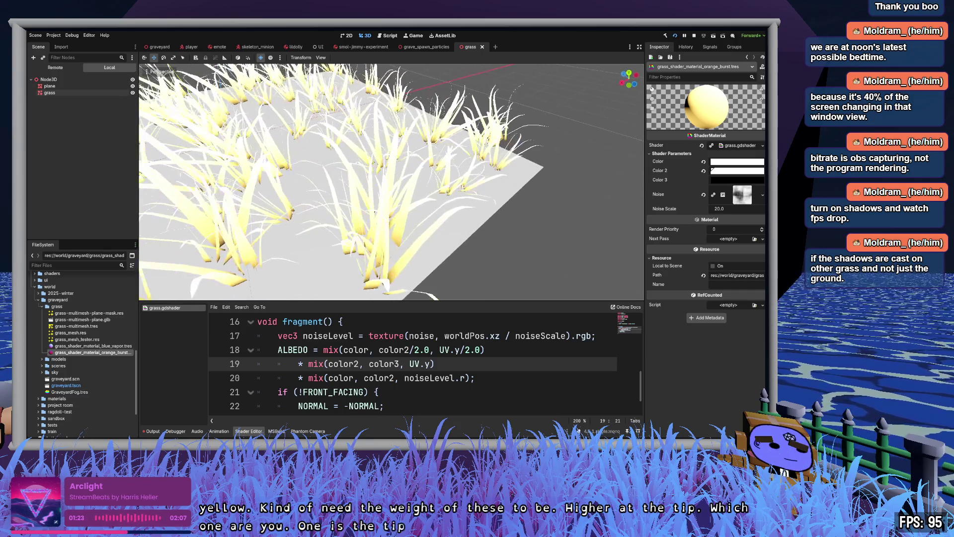
pyautogui.scroll(5, 391, 181)
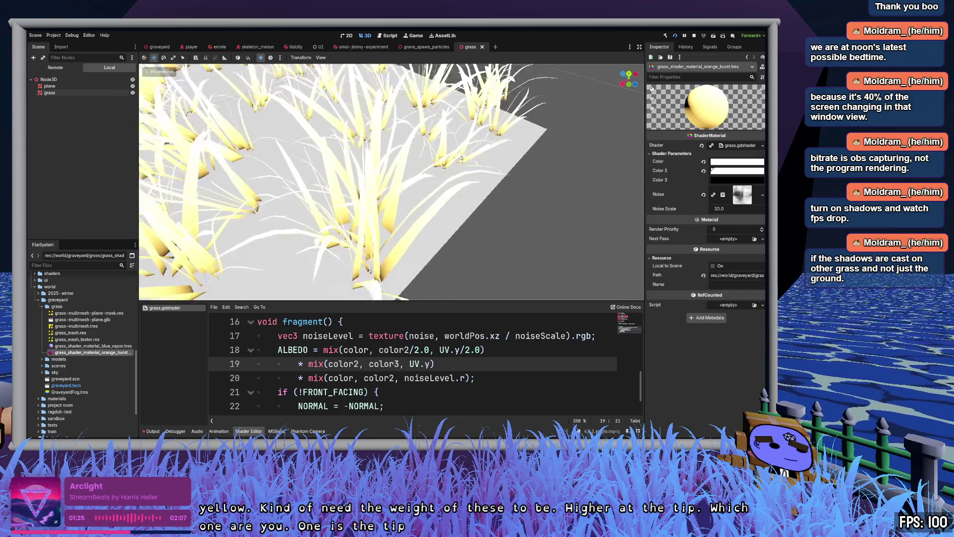
pyautogui.click(369, 349)
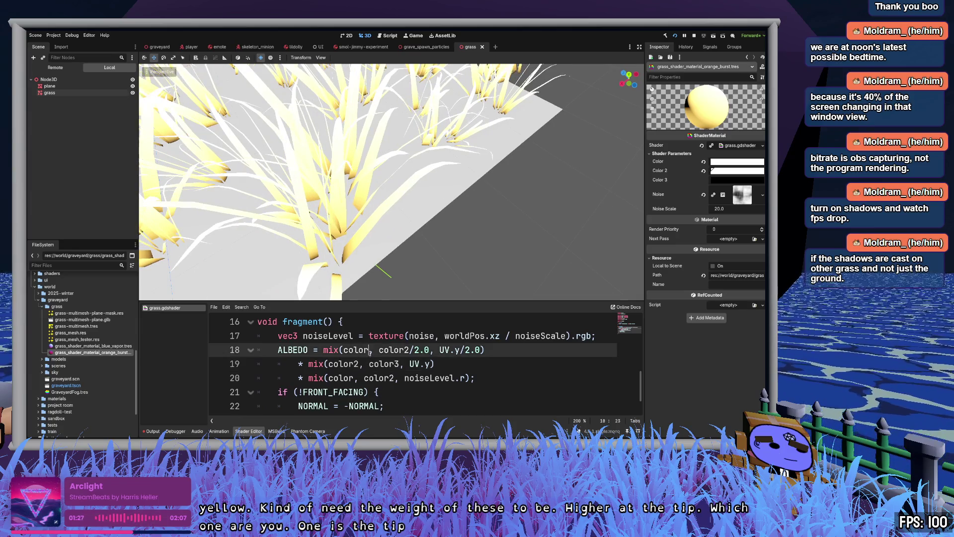
# - Try multiplying the first colour by 2.0, save to preview it, then undo
pyautogui.write('*')
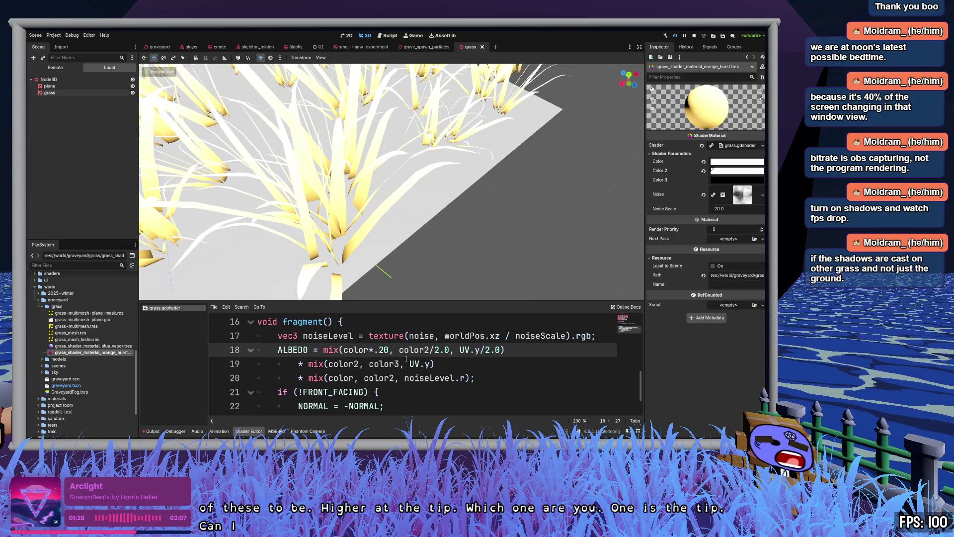
pyautogui.write('2.0')
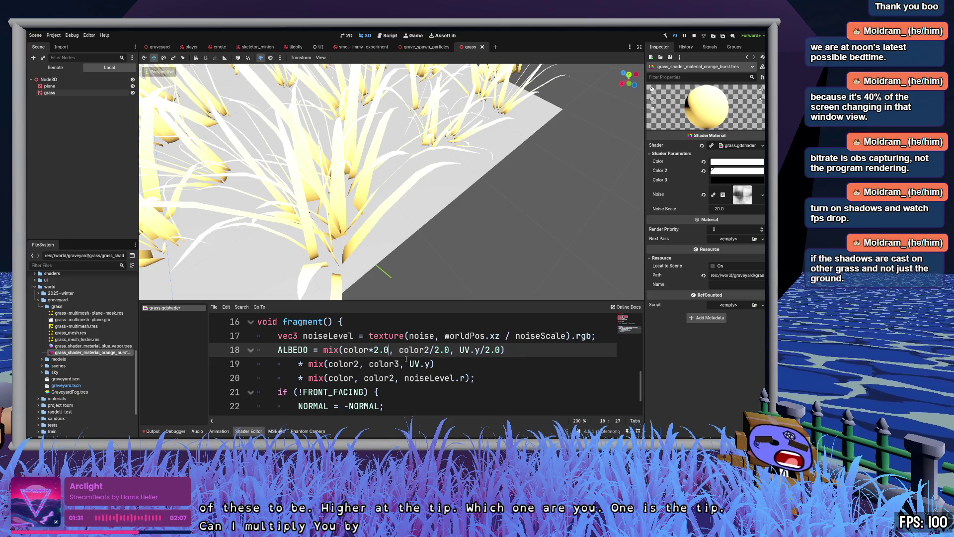
pyautogui.hotkey('ctrl', 's')
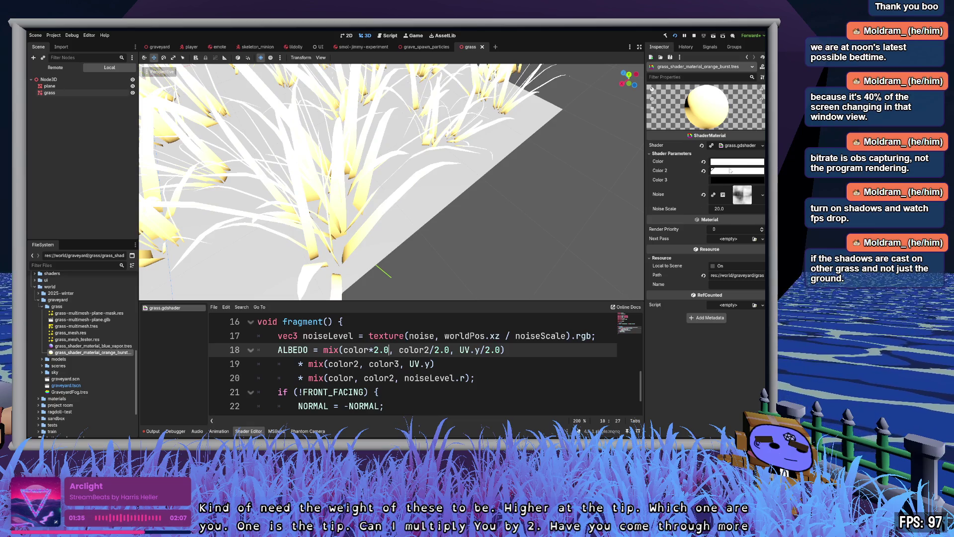
pyautogui.hotkey('ctrl', 'z')
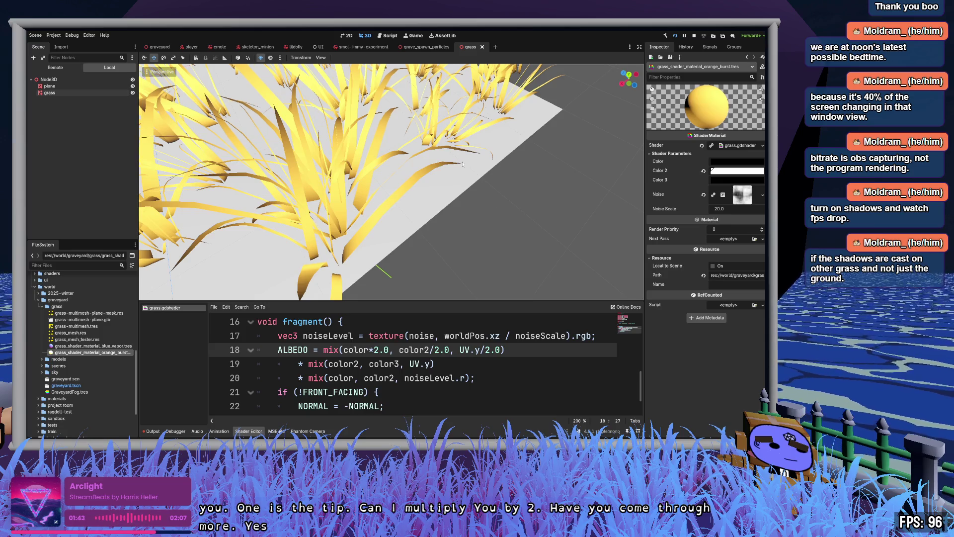
# - Inspect the blades up close, then make line 18 read mix(color, color2/2.0, UV.y) and save
pyautogui.press('w')
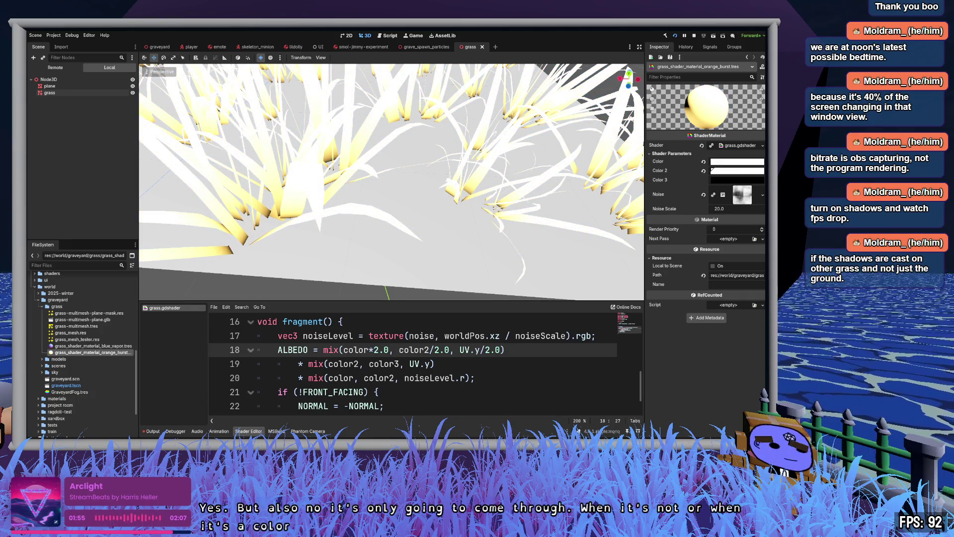
pyautogui.moveTo(549, 227); pyautogui.dragTo(516, 194)
pyautogui.moveTo(396, 234); pyautogui.dragTo(396, 234)
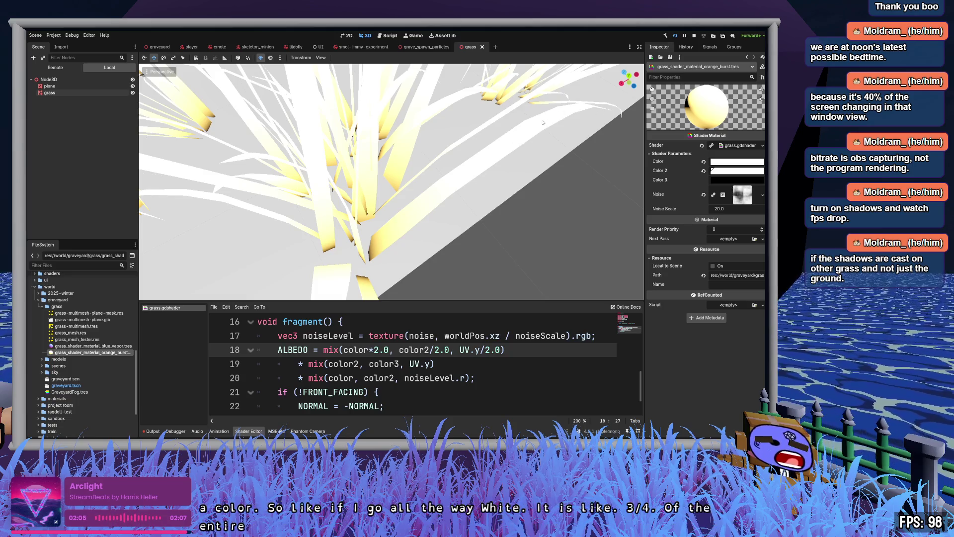
pyautogui.press('BackSpace')
pyautogui.press('Delete')
pyautogui.press('Delete')
pyautogui.press('Delete')
pyautogui.hotkey('ctrl', 's')
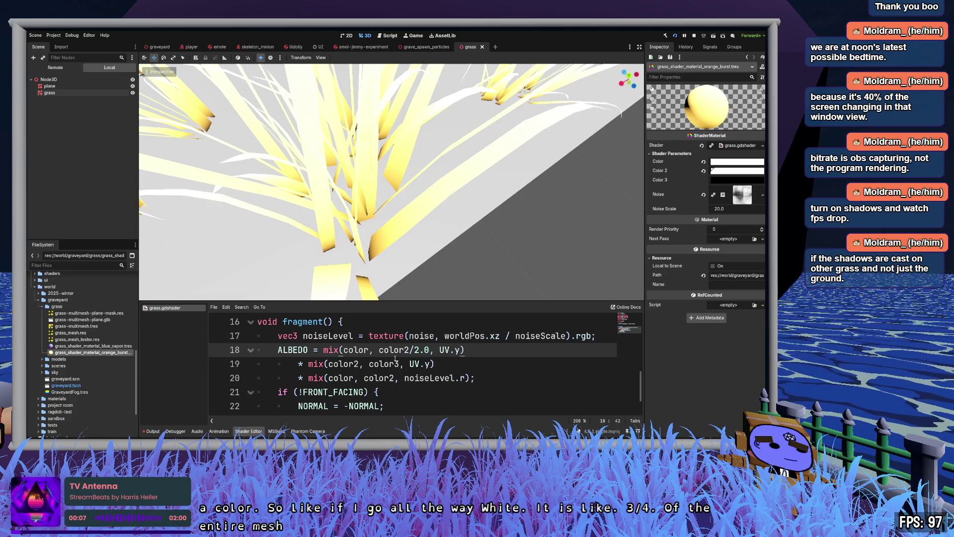
# - Undo the base Color back to black so the blades turn yellow
pyautogui.press('Down')
pyautogui.press('Left')
pyautogui.scroll(-6, 502, 120)
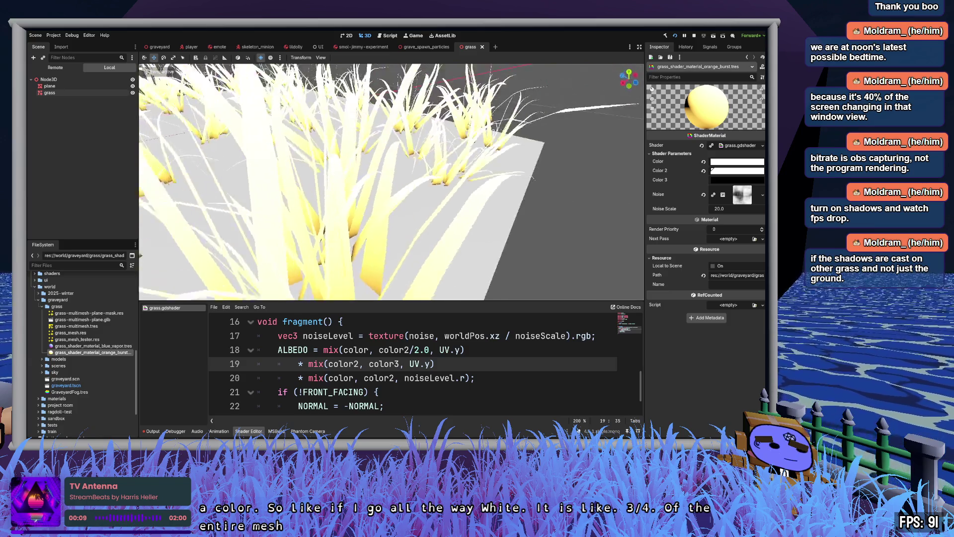
pyautogui.scroll(2, 392, 182)
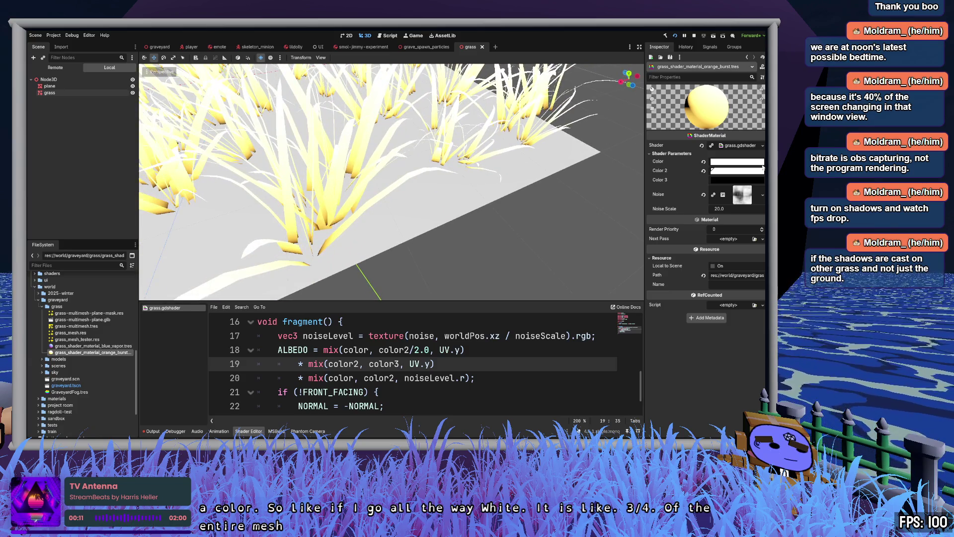
pyautogui.hotkey('ctrl', 'z')
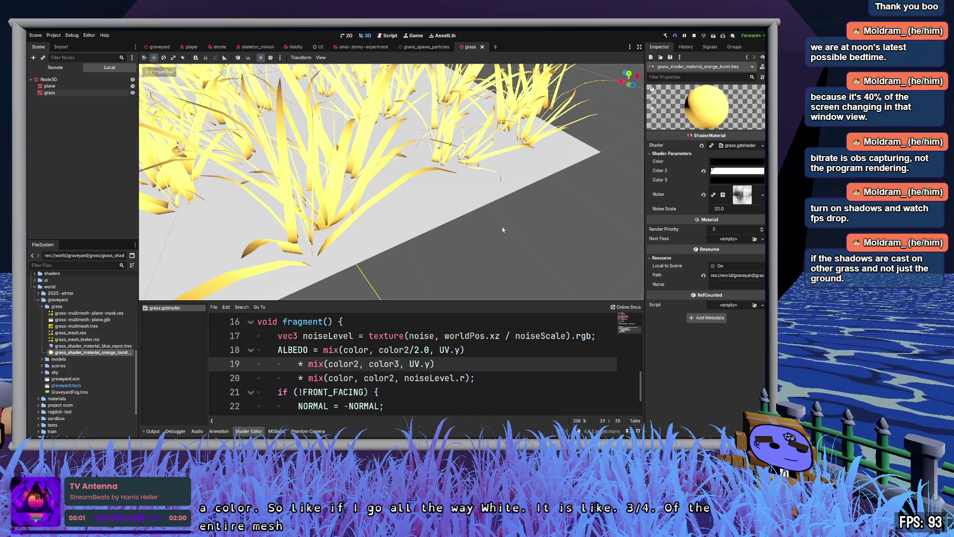
# - Review the color uniforms and select the whole three-mix ALBEDO expression
pyautogui.scroll(5, 503, 229)
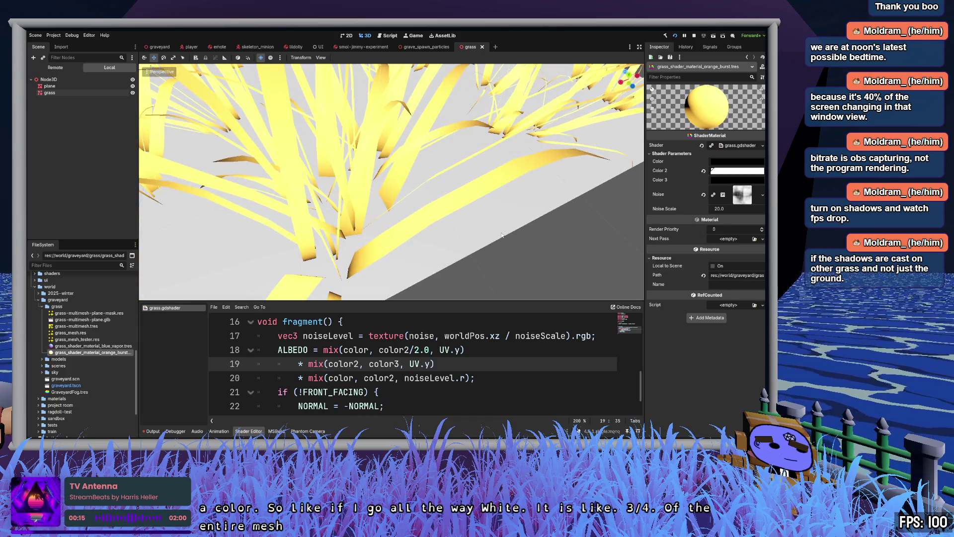
pyautogui.click(431, 351)
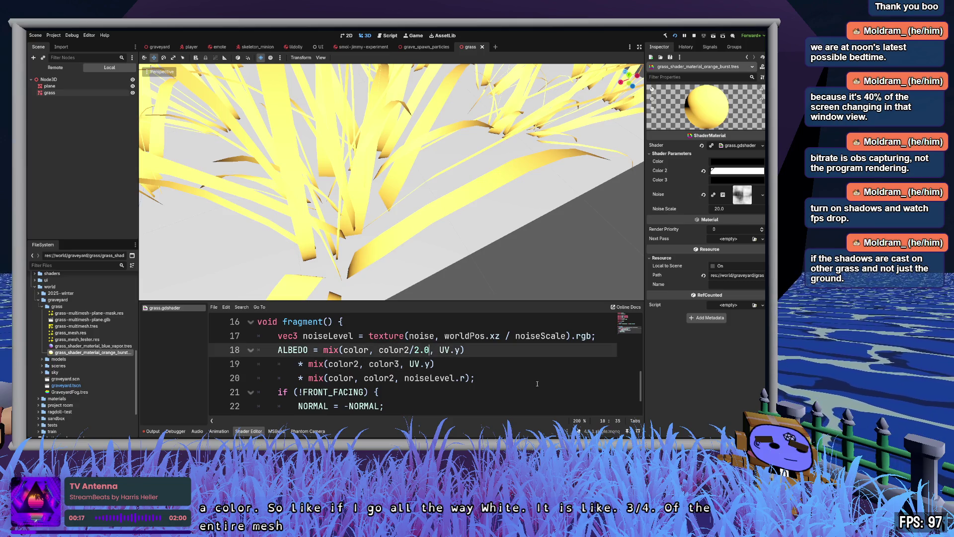
pyautogui.scroll(5, 535, 378)
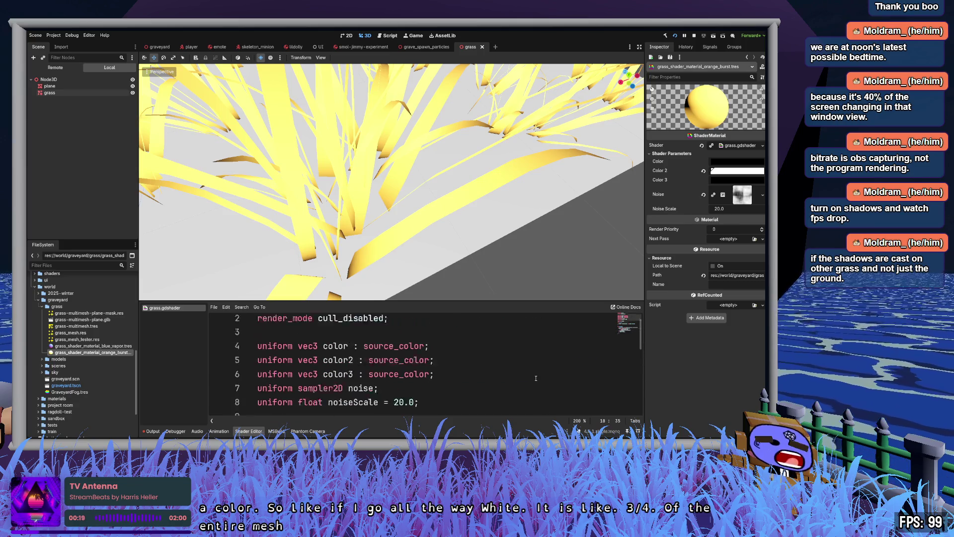
pyautogui.click(493, 389)
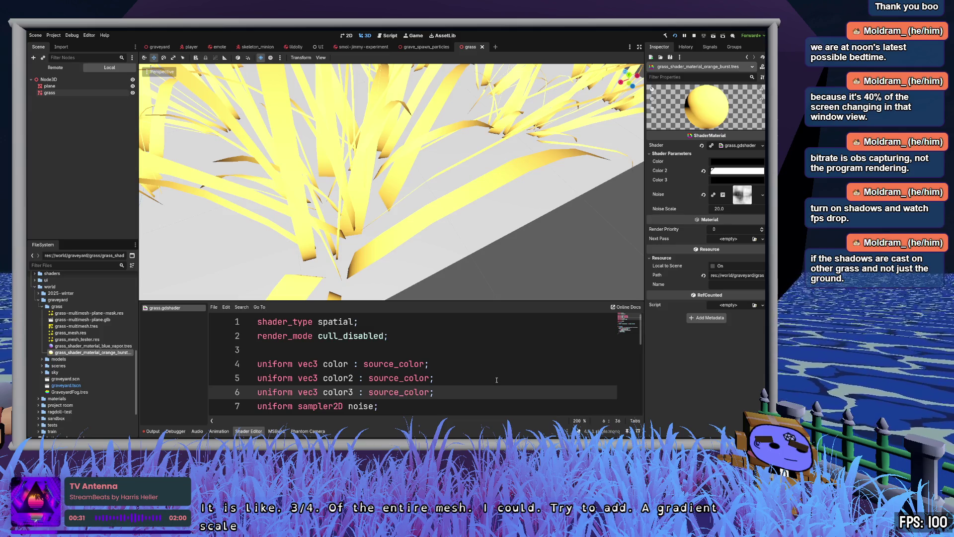
pyautogui.scroll(-6, 496, 380)
pyautogui.scroll(1, 497, 380)
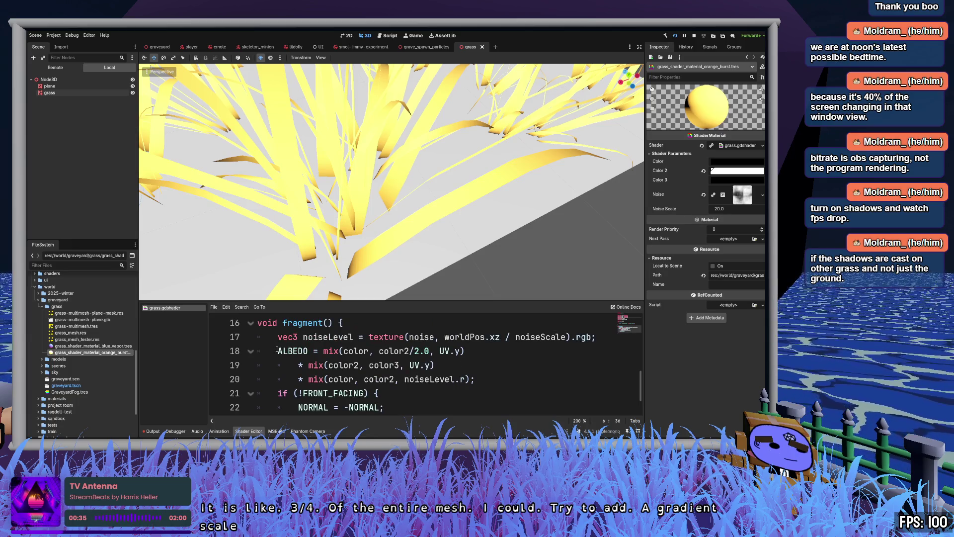
pyautogui.moveTo(277, 350)
pyautogui.mouseDown()
pyautogui.moveTo(330, 350)
pyautogui.moveTo(476, 384)
pyautogui.mouseUp()
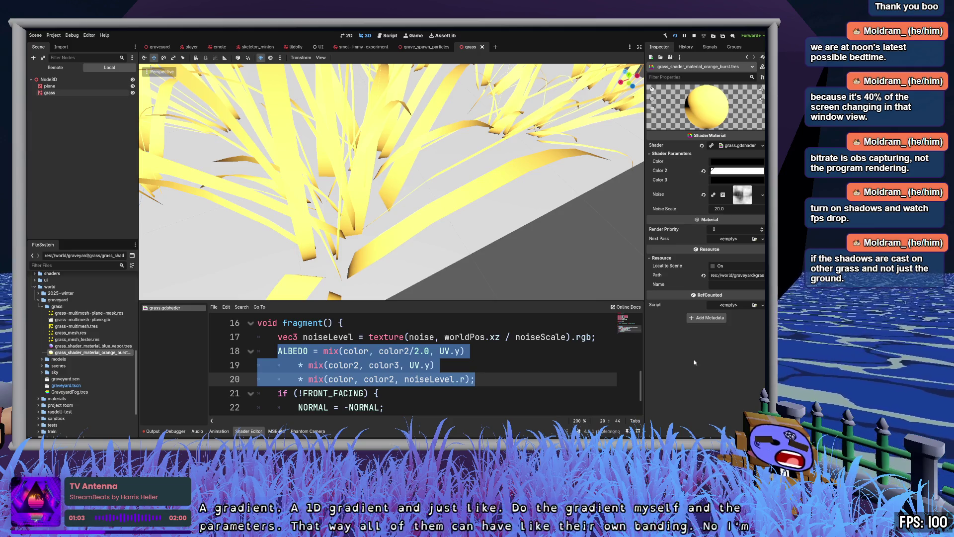
pyautogui.click(537, 364)
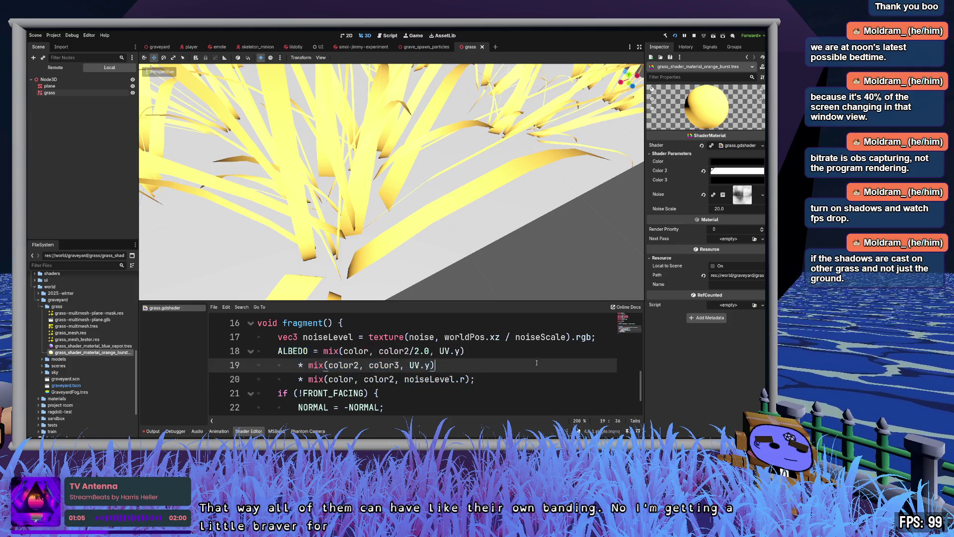
# - Open components/grass/grass_gradient.gdshader, then switch back to grass.gdshader in the shader list
pyautogui.scroll(1, 537, 363)
pyautogui.scroll(4, 536, 362)
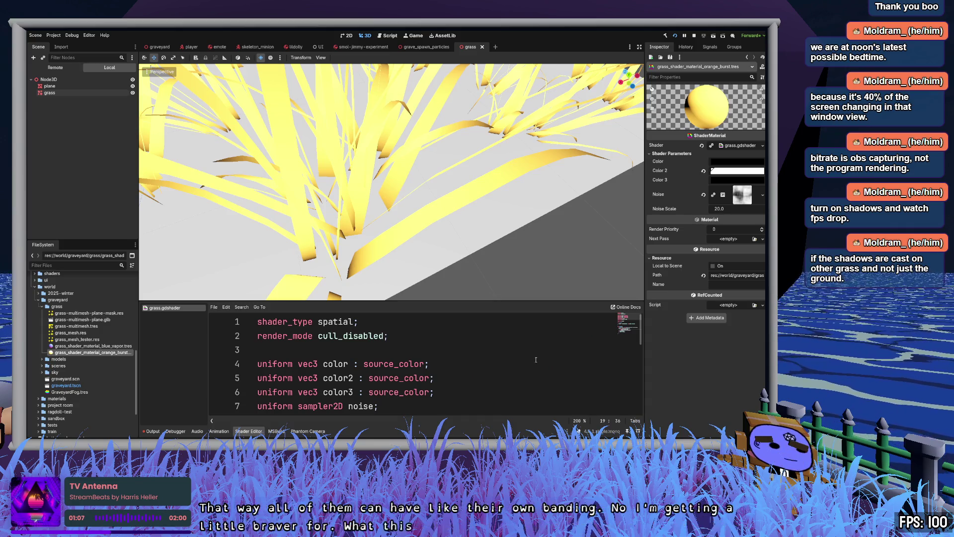
pyautogui.scroll(-2, 497, 361)
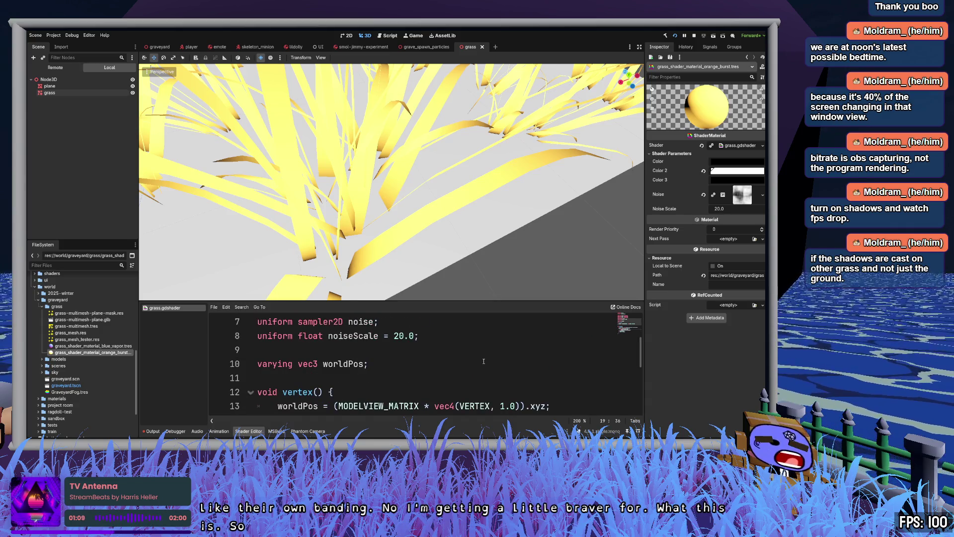
pyautogui.scroll(10, 103, 354)
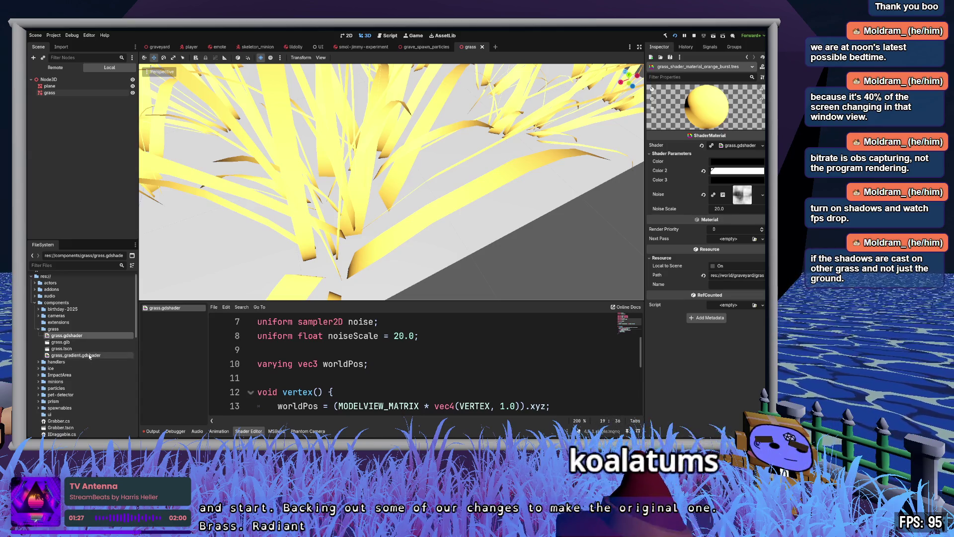
pyautogui.doubleClick(76, 355)
pyautogui.click(175, 309)
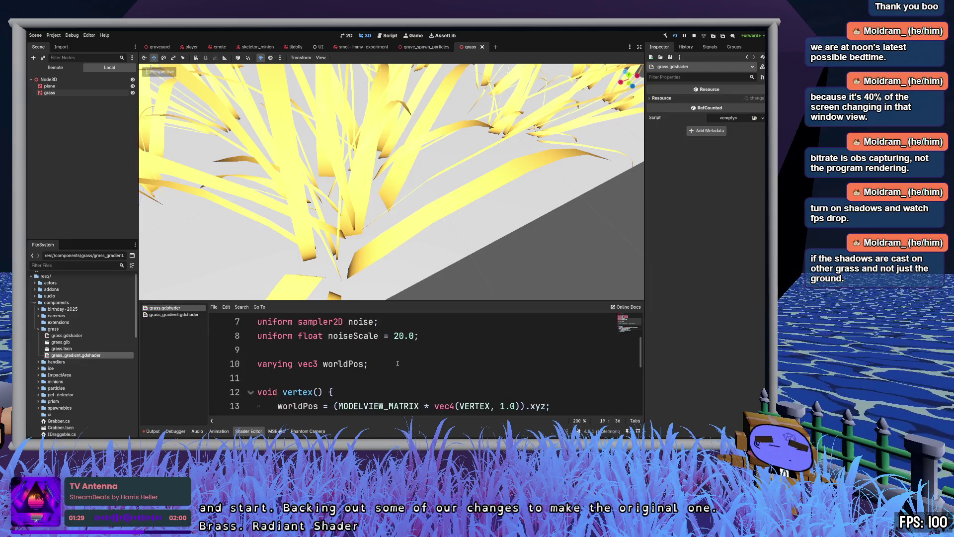
# - Delete the color3 uniform and its mix(color2, color3, UV.y) blend line, then save grass.gdshader
pyautogui.scroll(3, 398, 363)
pyautogui.click(450, 388)
pyautogui.hotkey('ctrl', 'shift', 'k')
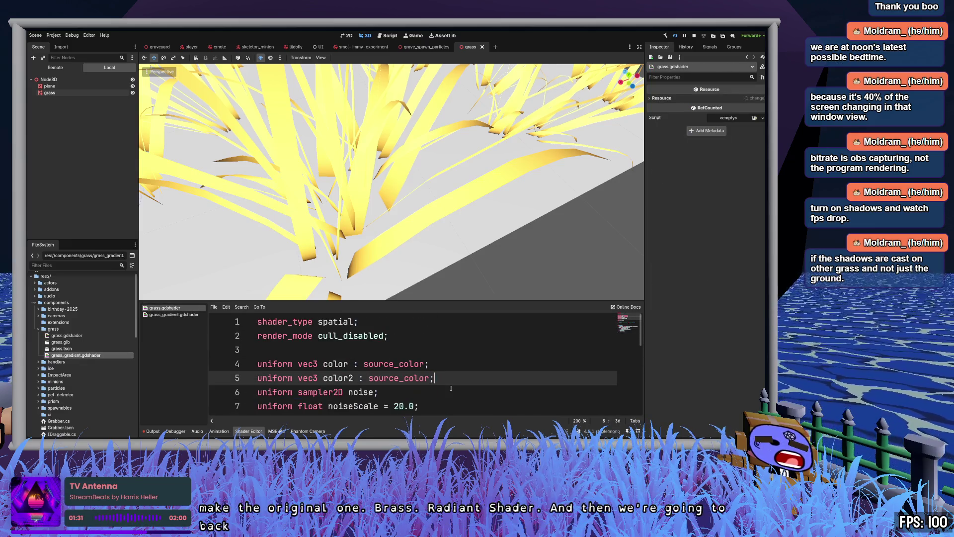
pyautogui.scroll(-5, 454, 391)
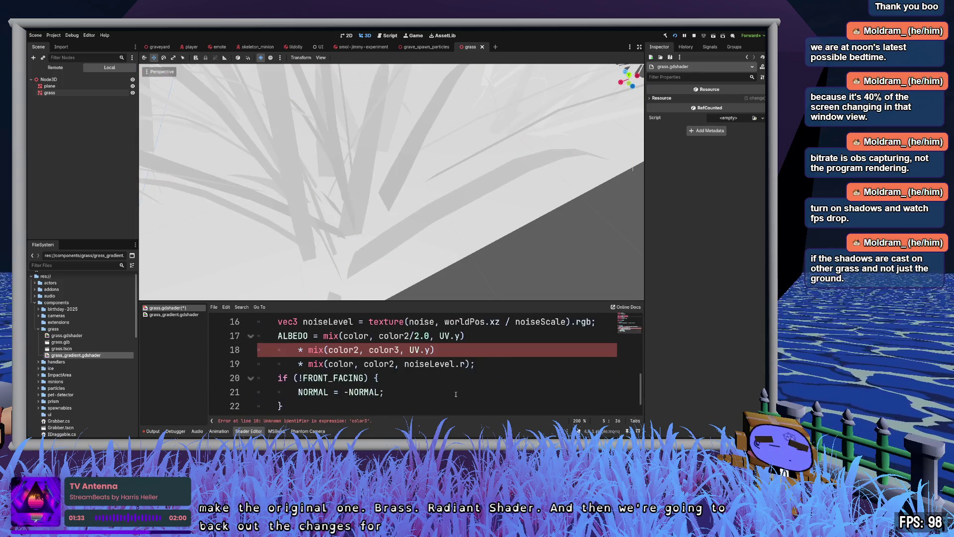
pyautogui.click(476, 349)
pyautogui.hotkey('ctrl', 'shift', 'k')
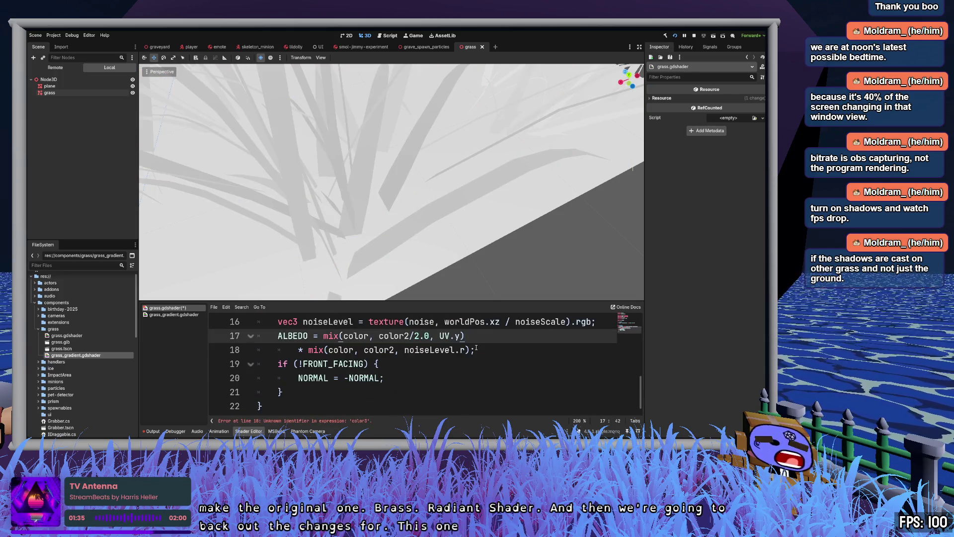
pyautogui.hotkey('ctrl', 's')
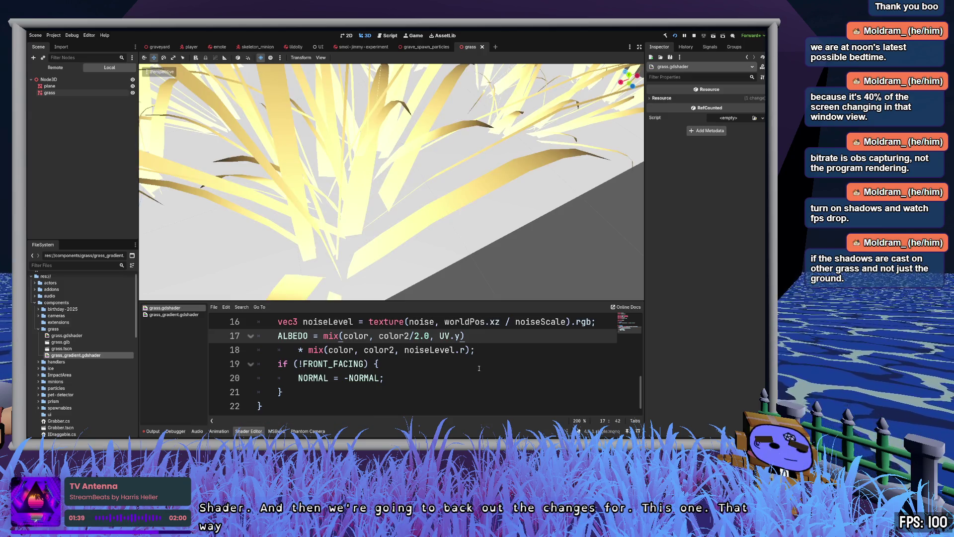
pyautogui.click(159, 47)
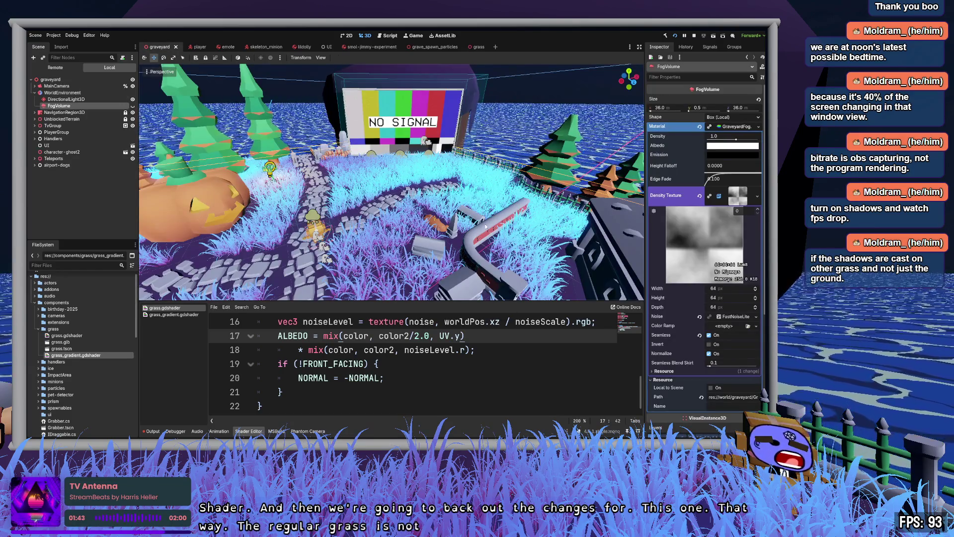
# - Collapse the fog Density Texture, toggle FogVolume's visibility, and return to the grass test scene
pyautogui.click(737, 196)
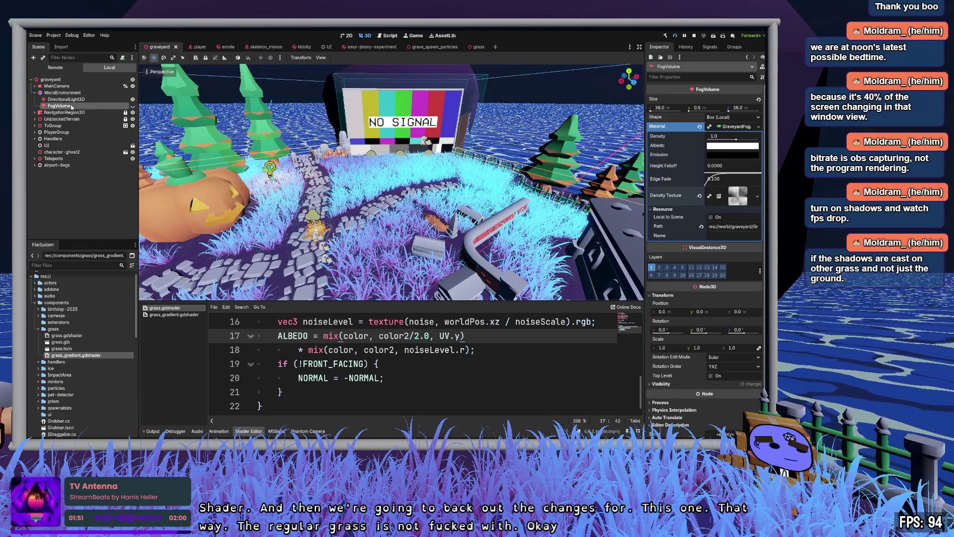
pyautogui.click(133, 106)
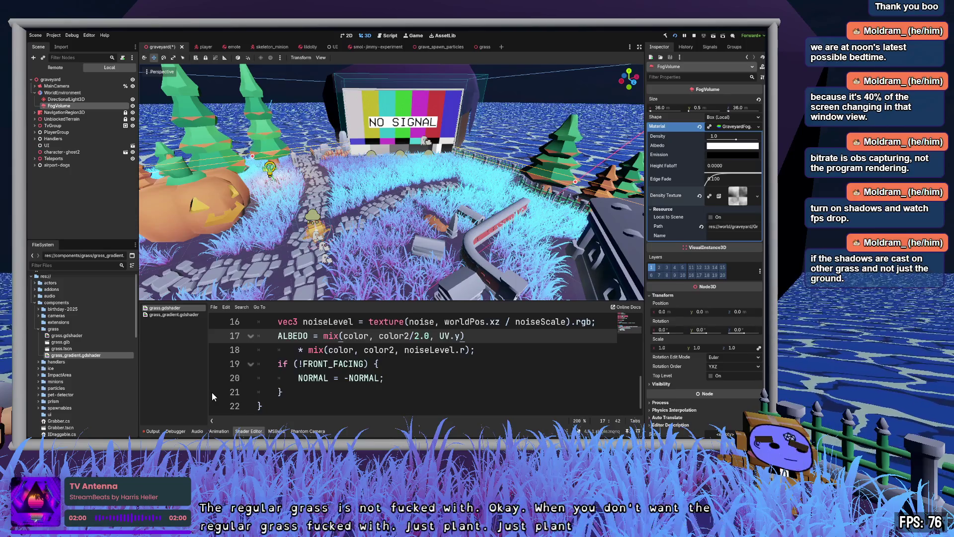
pyautogui.click(484, 47)
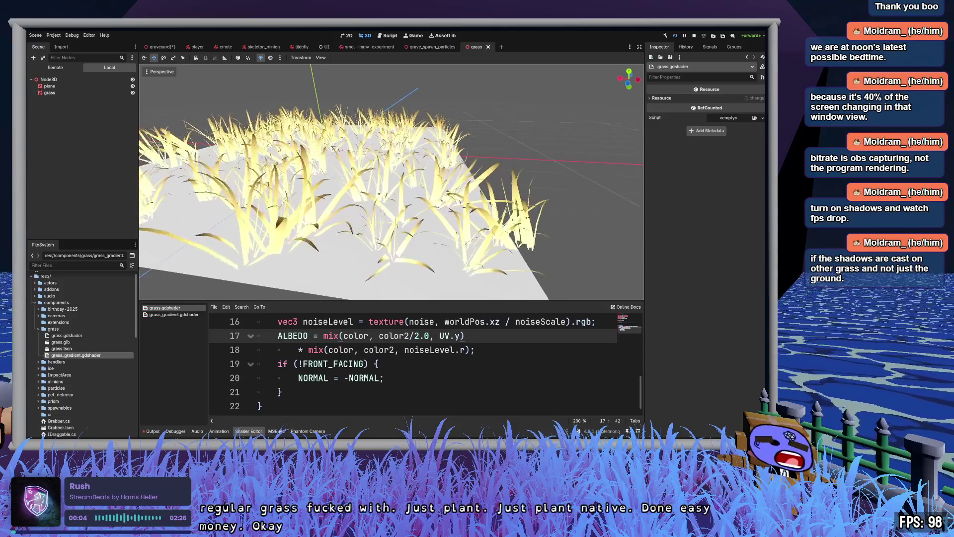
# - Assign grass_gradient.gdshader as the grass multimesh material's shader and save the scene
pyautogui.click(51, 93)
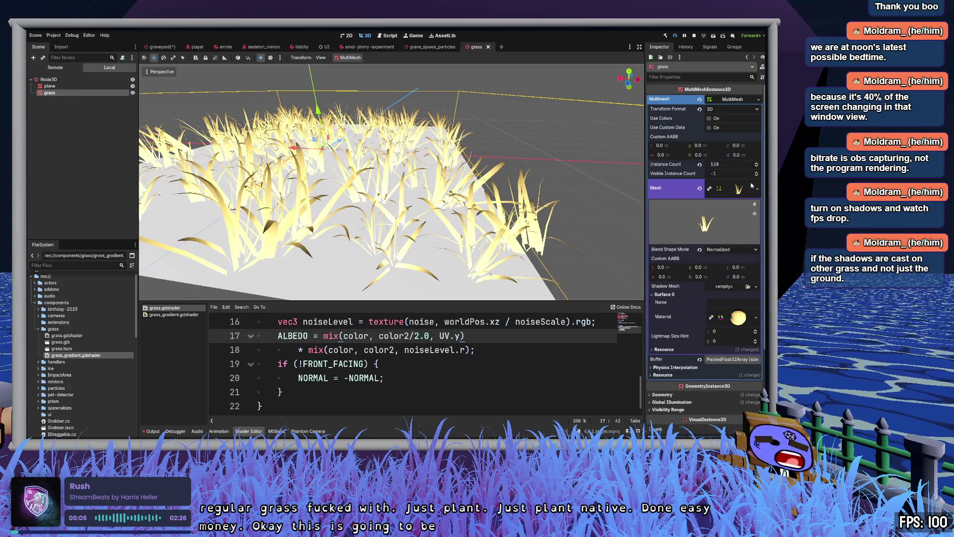
pyautogui.click(738, 318)
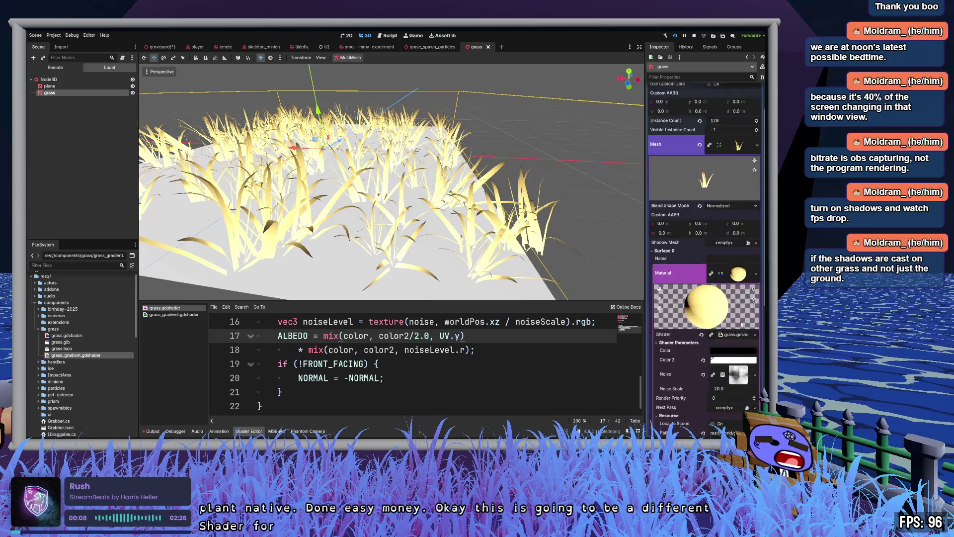
pyautogui.moveTo(74, 355)
pyautogui.mouseDown()
pyautogui.moveTo(348, 298)
pyautogui.moveTo(739, 250)
pyautogui.mouseUp()
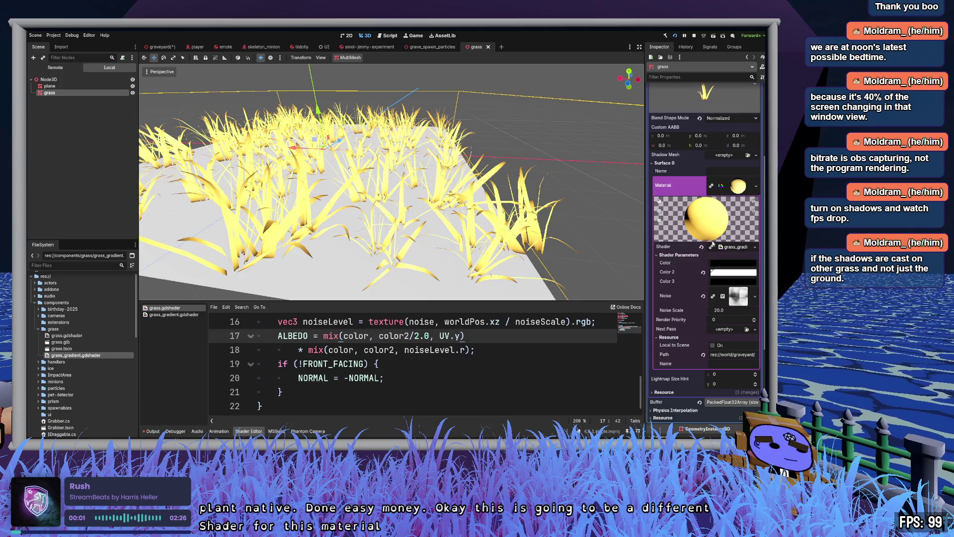
pyautogui.hotkey('ctrl', 's')
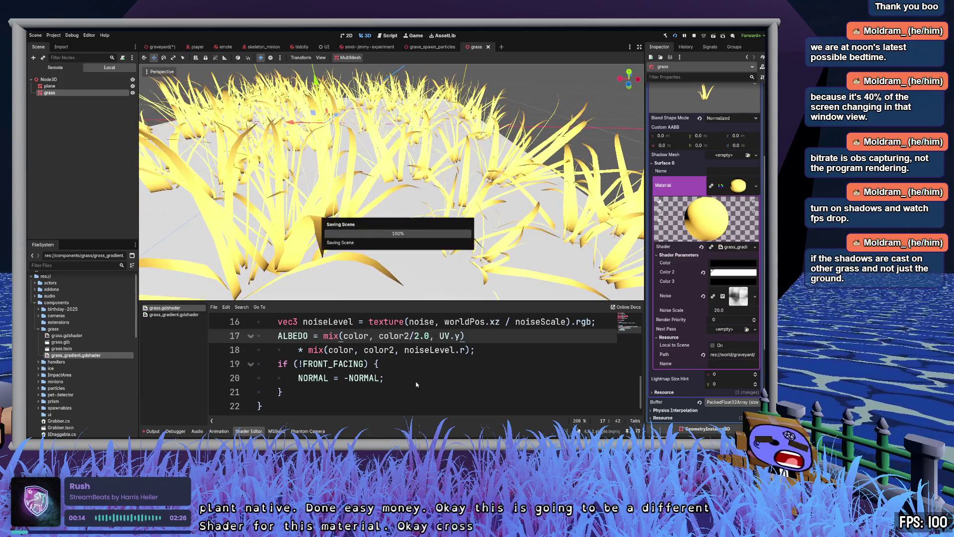
# - Bring up grass_gradient.gdshader's code and review its three colour uniform lines
pyautogui.click(417, 378)
pyautogui.scroll(5, 417, 379)
pyautogui.scroll(1, 417, 379)
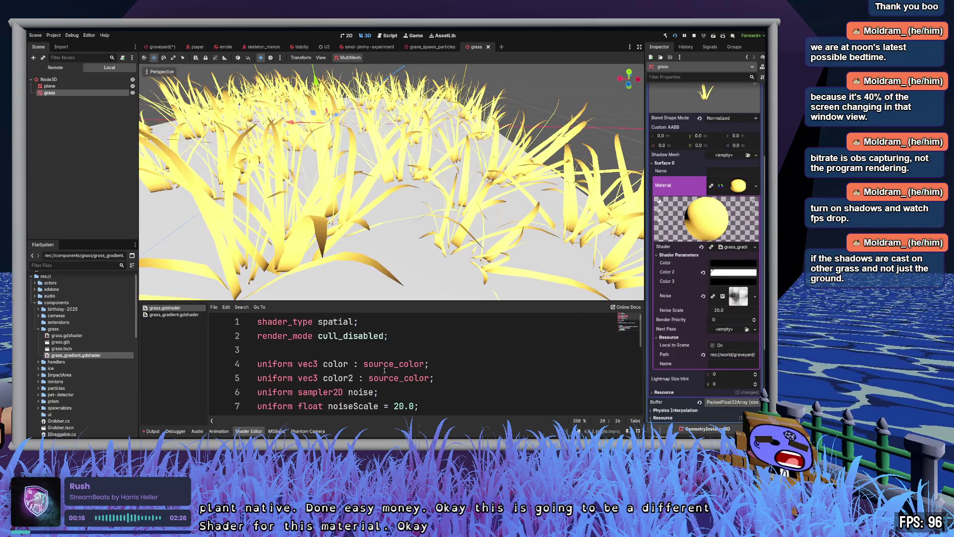
pyautogui.doubleClick(308, 364)
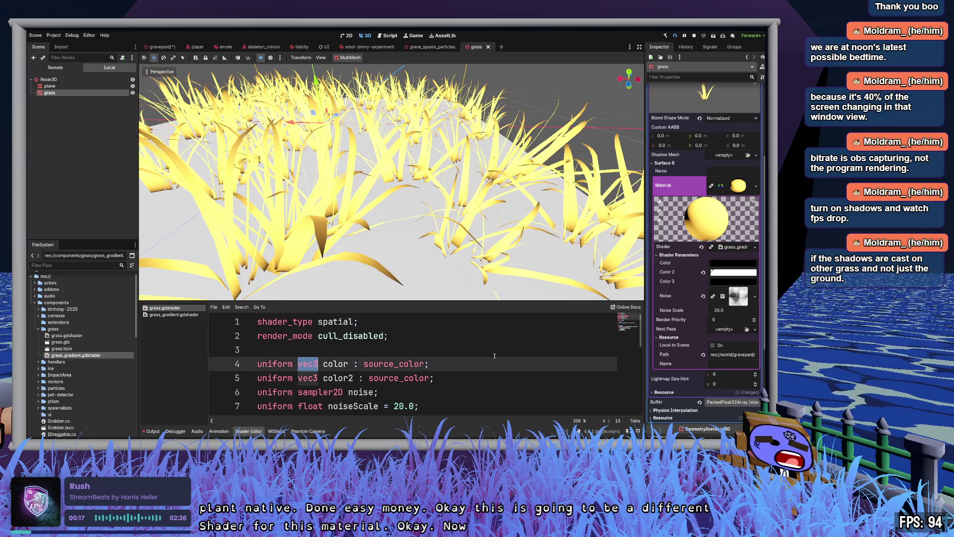
pyautogui.click(180, 316)
pyautogui.click(441, 363)
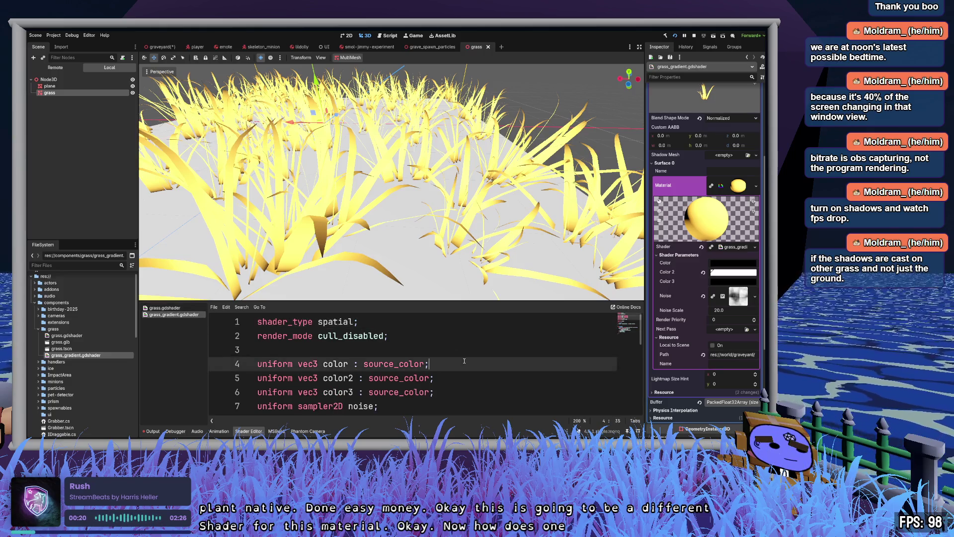
pyautogui.scroll(-3, 442, 357)
pyautogui.click(441, 351)
pyautogui.moveTo(442, 351); pyautogui.dragTo(256, 321)
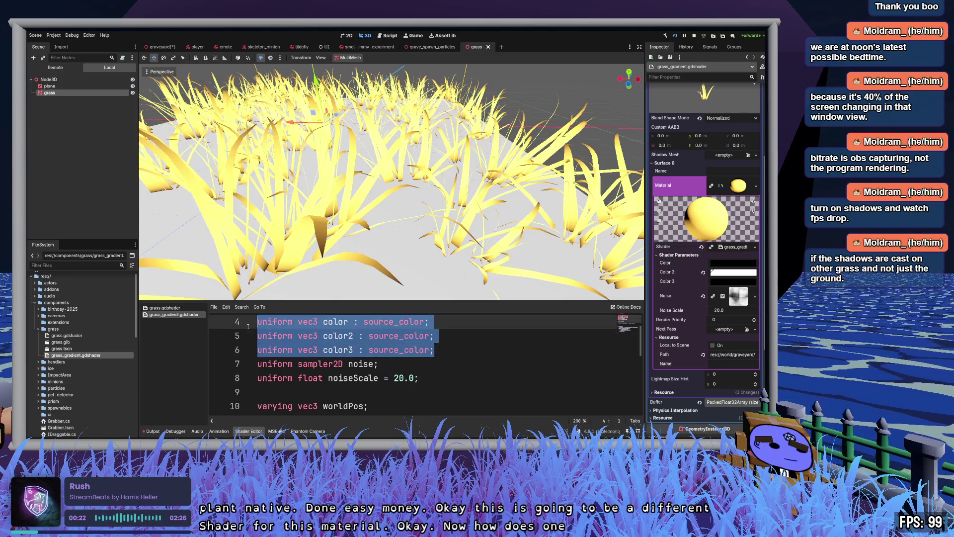
pyautogui.click(486, 340)
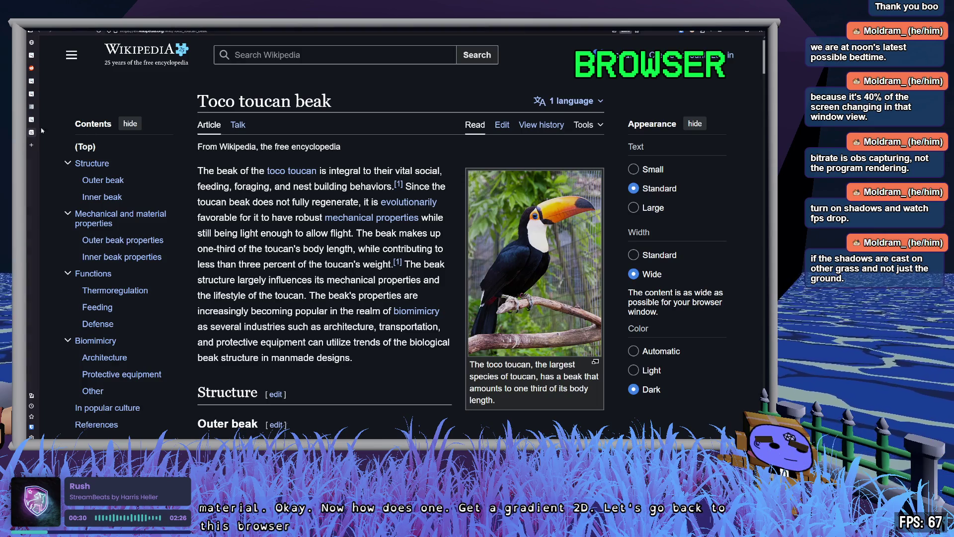
# - Find sampler2D in the Data types table of the Godot Docs Shading language page
pyautogui.click(31, 106)
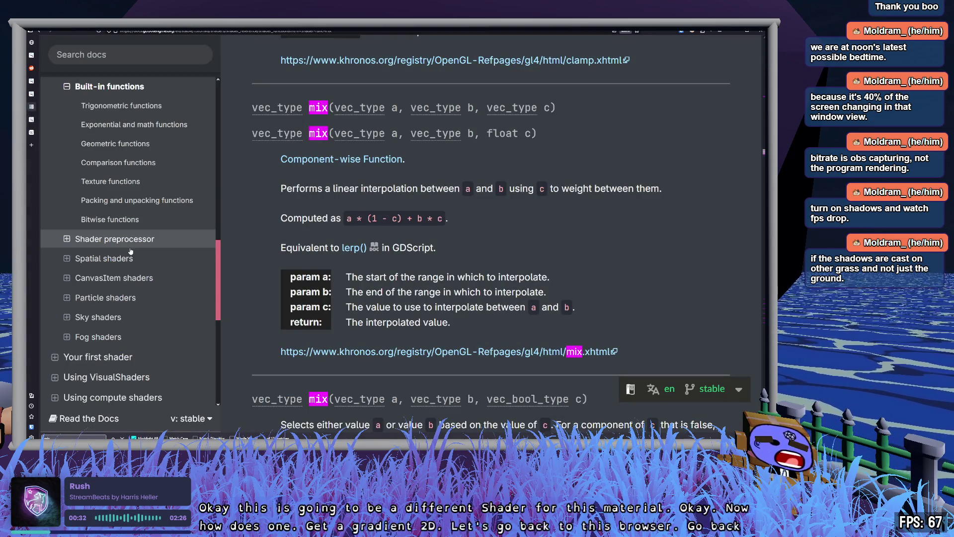
pyautogui.scroll(3, 129, 248)
pyautogui.click(133, 187)
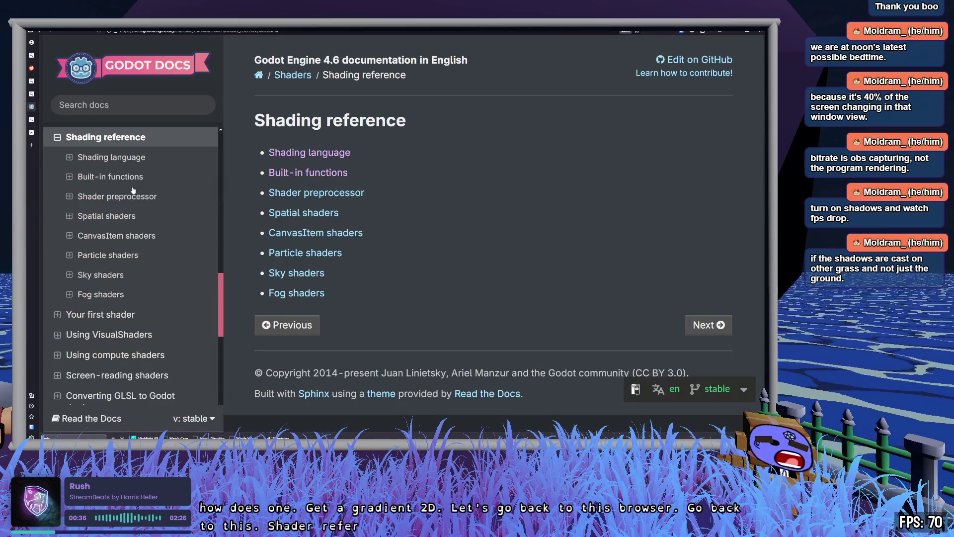
pyautogui.click(329, 154)
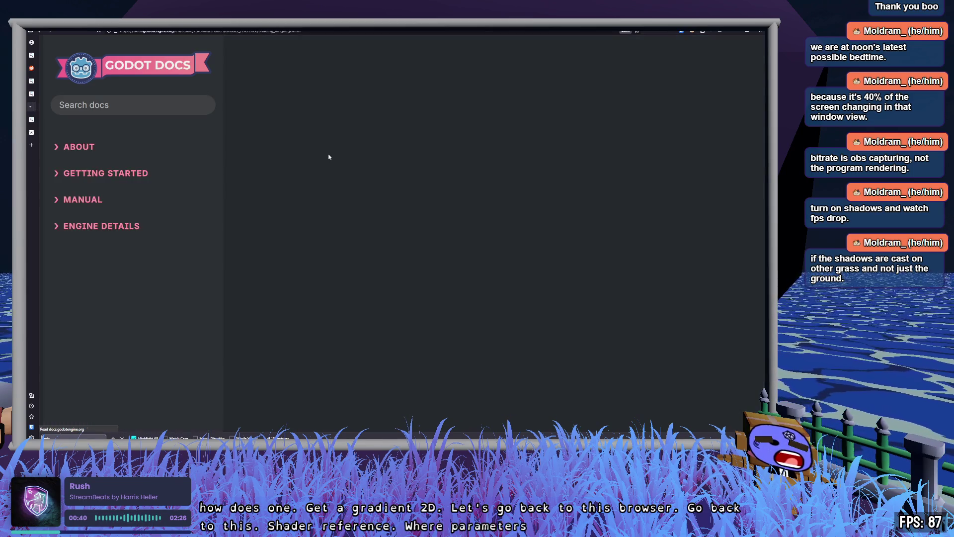
pyautogui.scroll(-4, 392, 229)
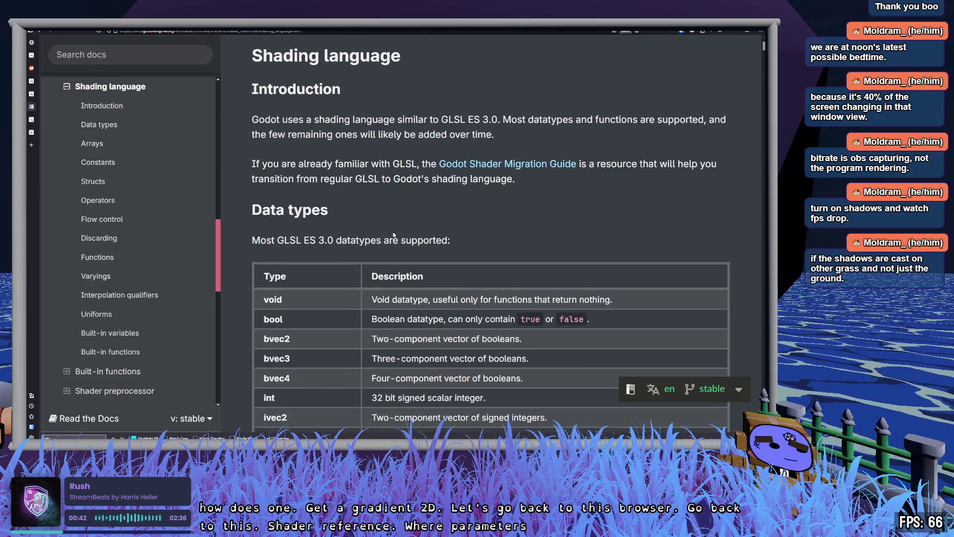
pyautogui.scroll(-8, 451, 265)
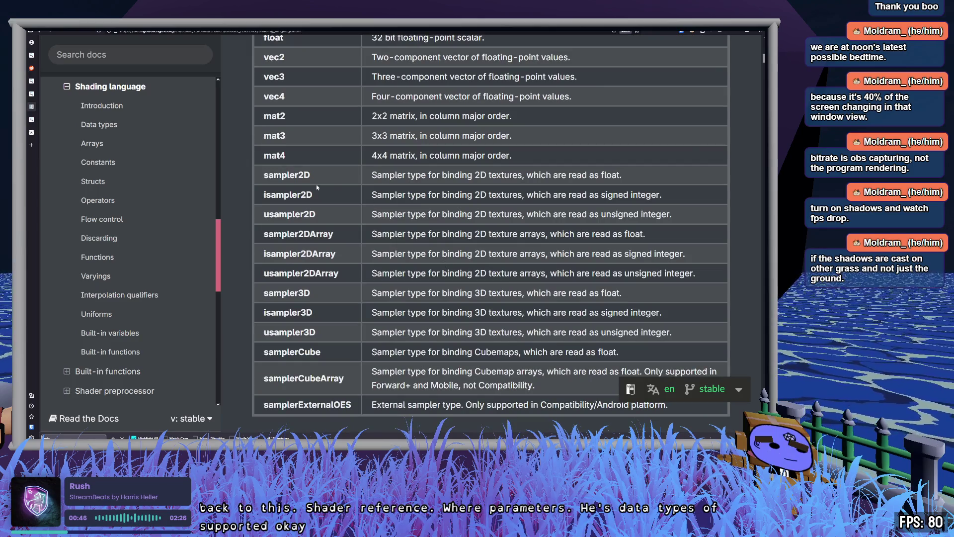
pyautogui.doubleClick(294, 172)
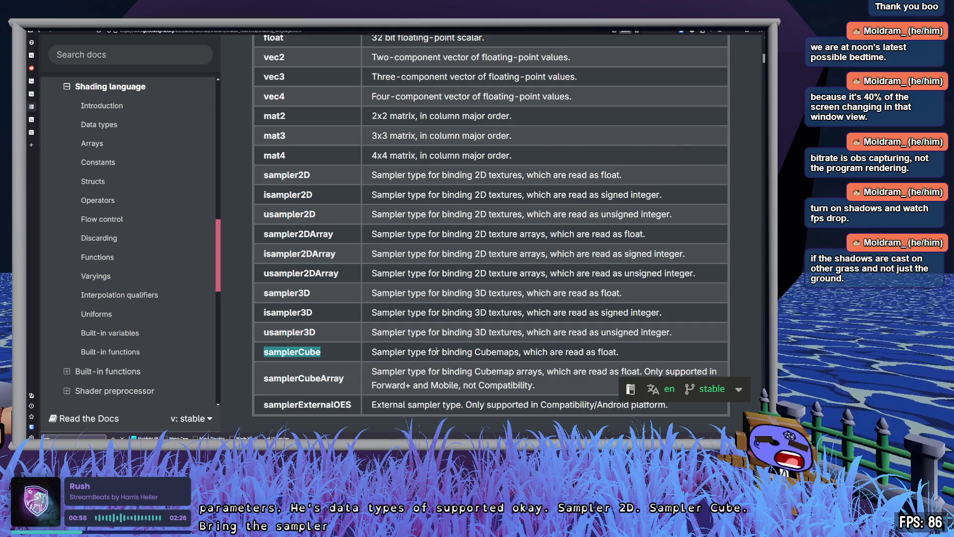
# - Compare the vec3 and vec2 row descriptions, then return to the grass_gradient shader in Godot
pyautogui.scroll(6, 433, 349)
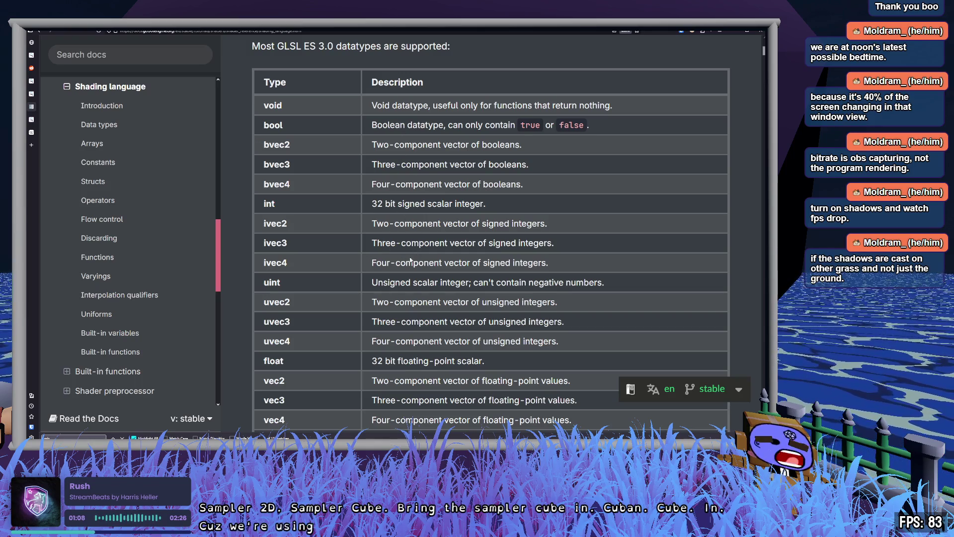
pyautogui.scroll(-4, 411, 260)
pyautogui.scroll(1, 447, 264)
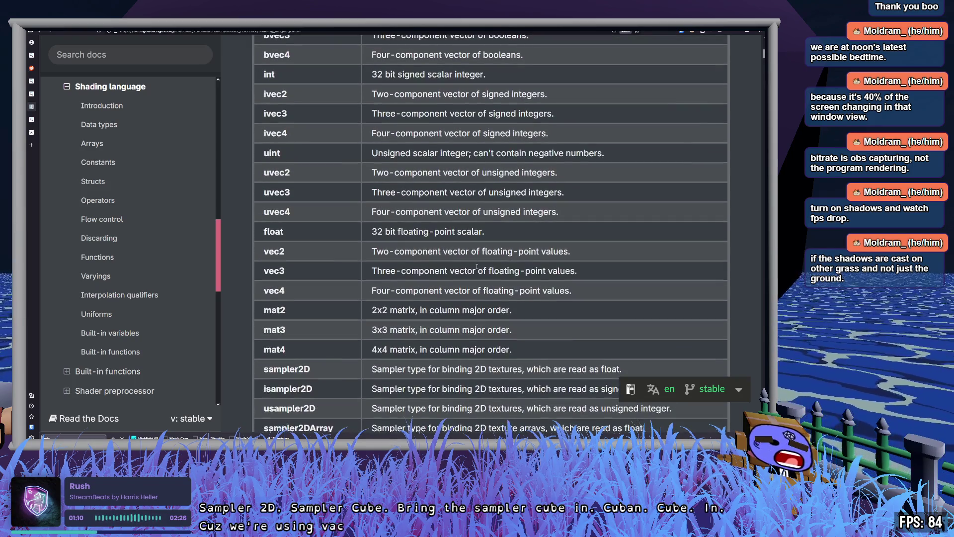
pyautogui.moveTo(465, 270); pyautogui.dragTo(538, 271)
pyautogui.moveTo(447, 251); pyautogui.dragTo(523, 251)
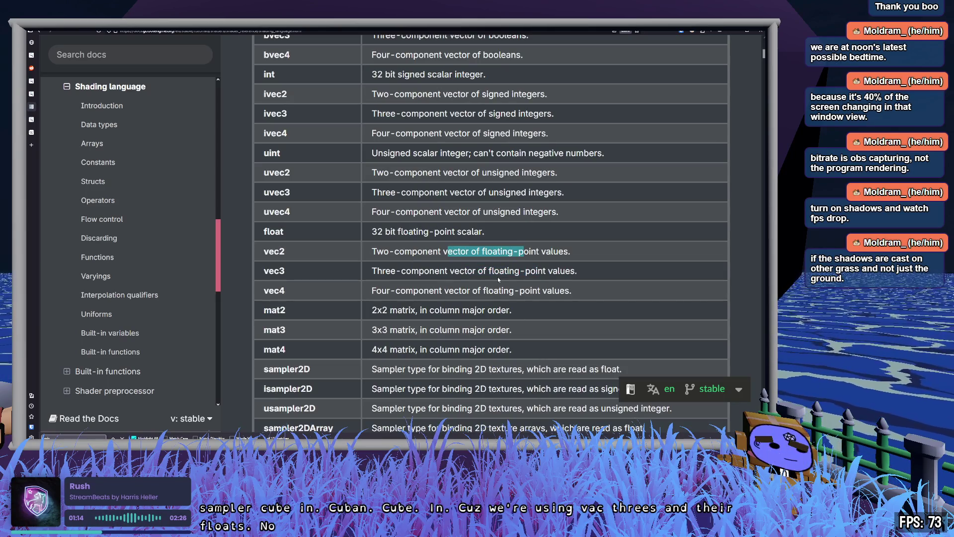
pyautogui.hotkey('alt', 'Tab')
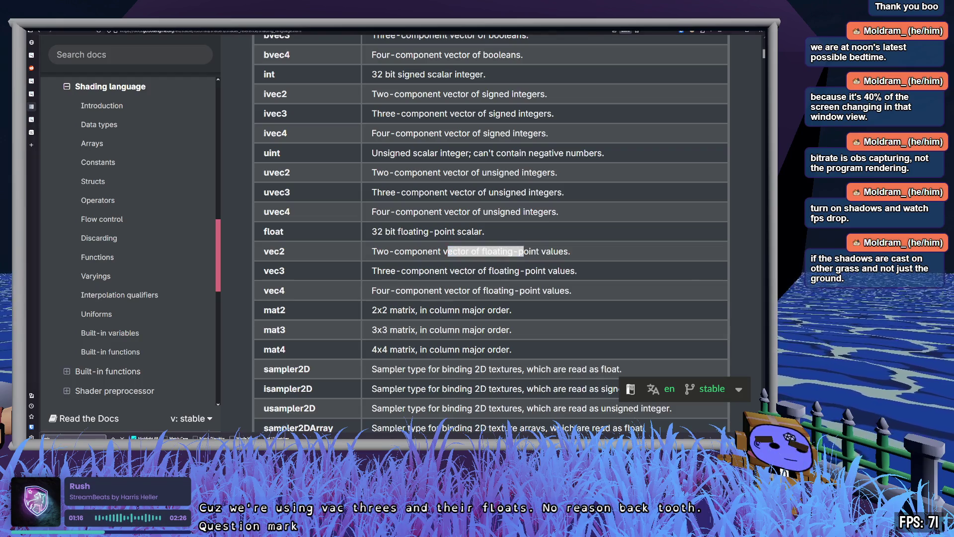
pyautogui.doubleClick(310, 363)
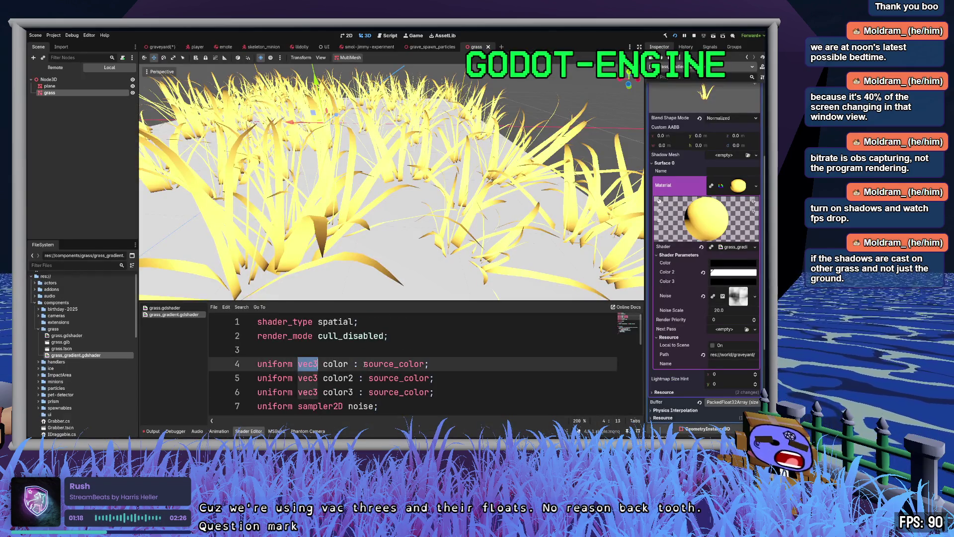
# - Add 'uniform sampler2D color_grad : source_color;' below line 6 and expand the material's Color Grad texture
pyautogui.click(452, 397)
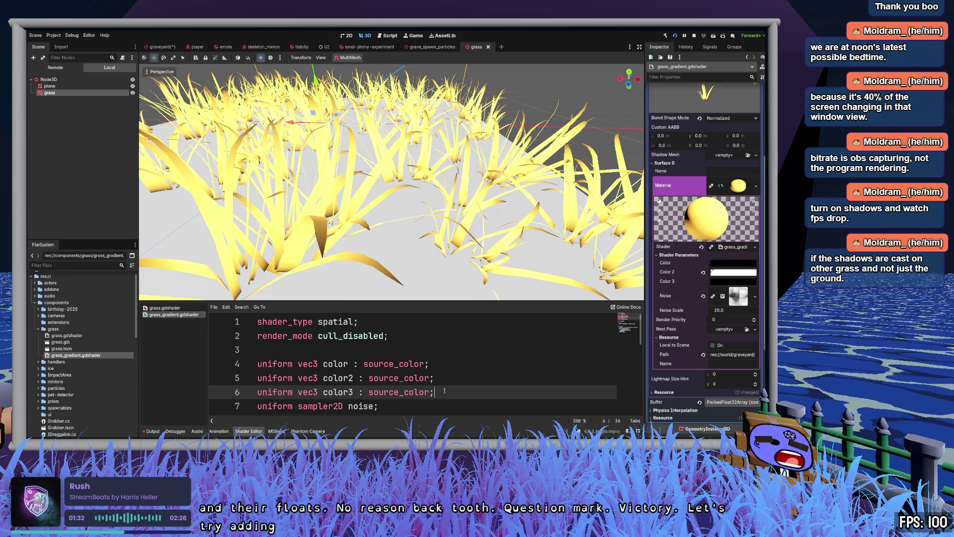
pyautogui.press('Return')
pyautogui.write('uniform ')
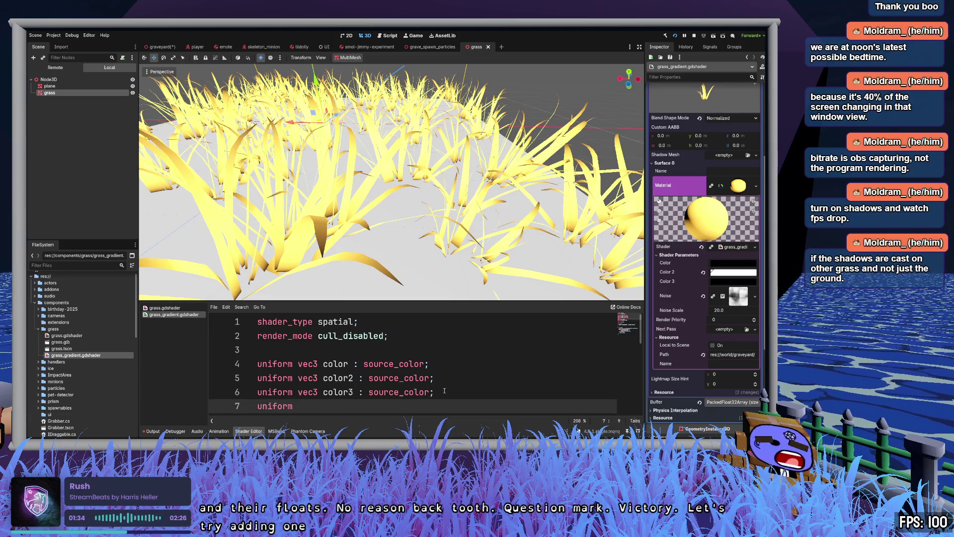
pyautogui.write('sampler2D')
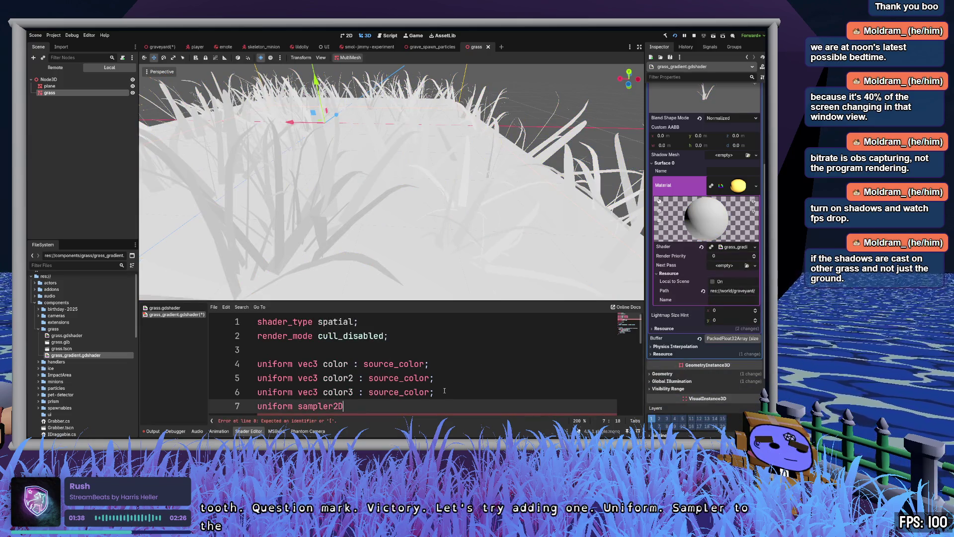
pyautogui.write(' color')
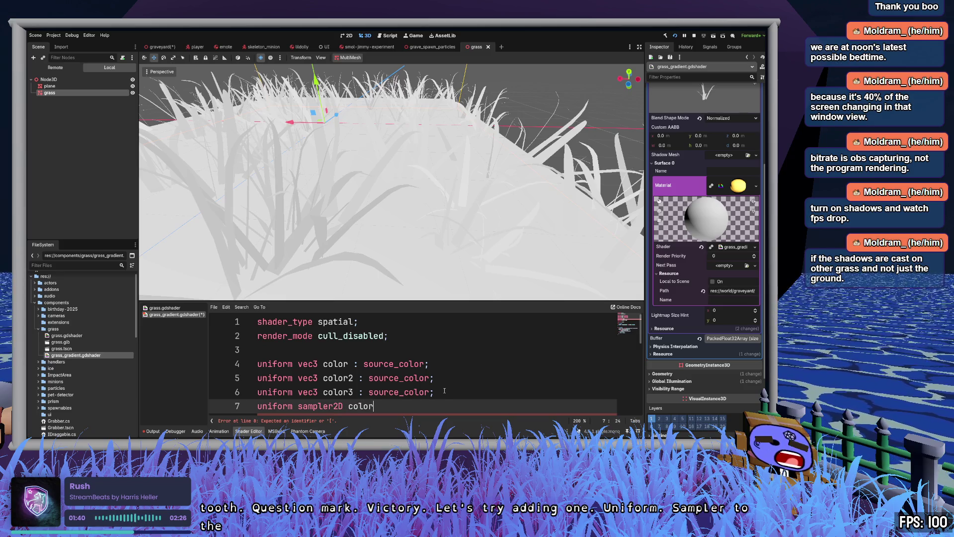
pyautogui.write('_grad : source_co')
pyautogui.press('Return')
pyautogui.write(';')
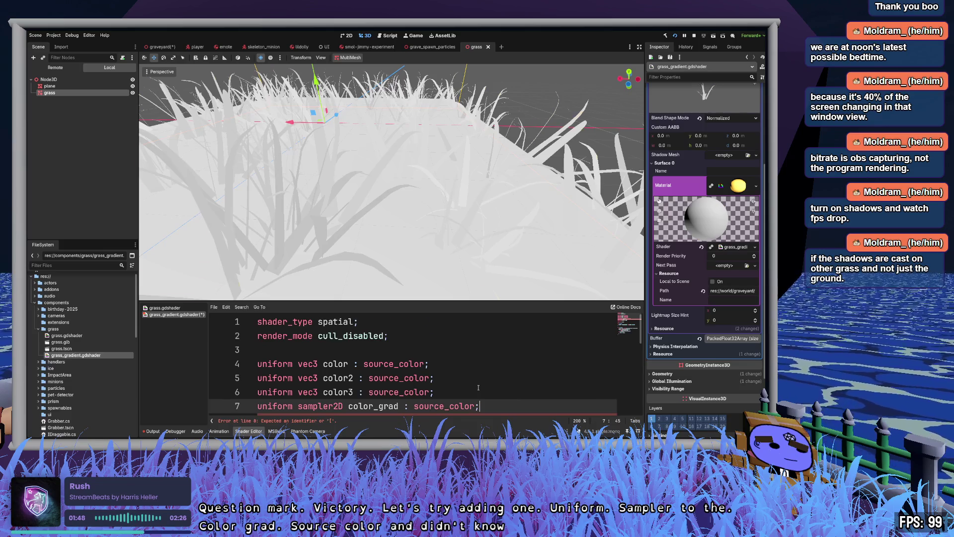
pyautogui.scroll(-1, 479, 387)
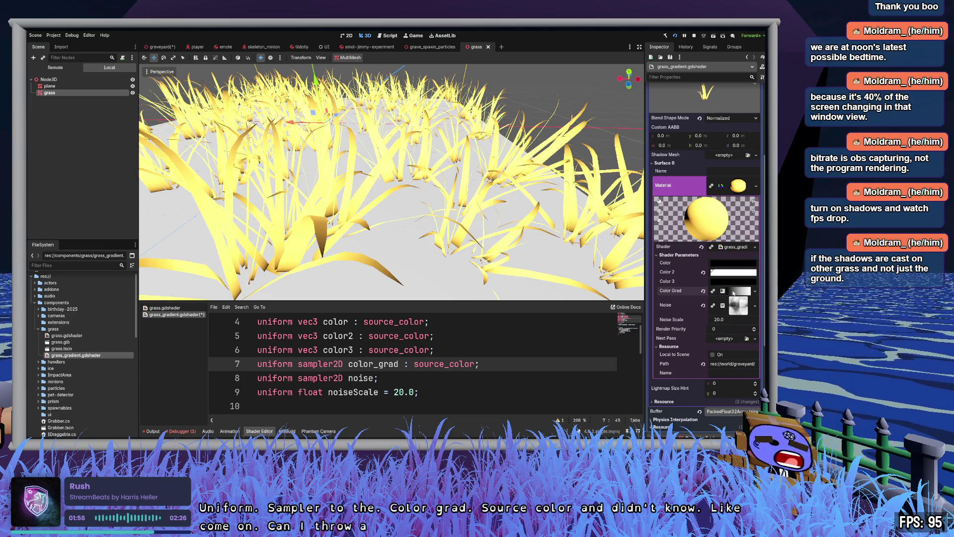
pyautogui.click(739, 294)
# - Rearrange the black and white stops on the Color Grad gradient ramp
pyautogui.click(737, 300)
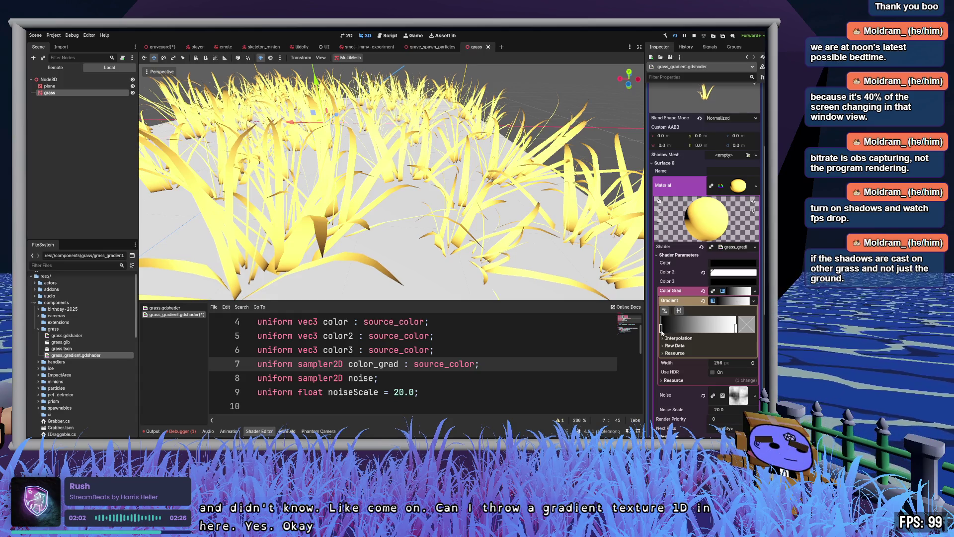
pyautogui.moveTo(661, 330)
pyautogui.mouseDown()
pyautogui.moveTo(708, 329)
pyautogui.moveTo(669, 329)
pyautogui.mouseUp()
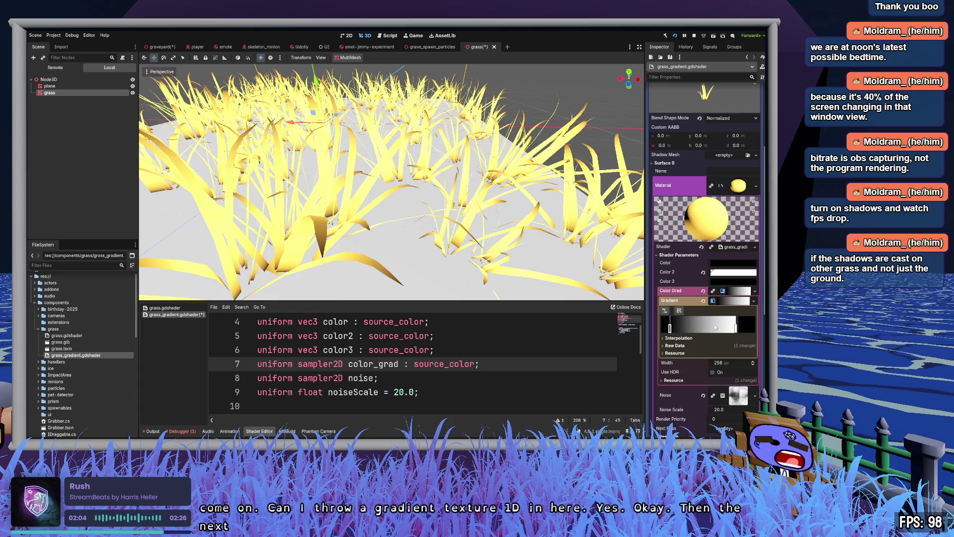
pyautogui.click(732, 328)
pyautogui.moveTo(732, 328); pyautogui.dragTo(703, 328)
pyautogui.click(736, 328)
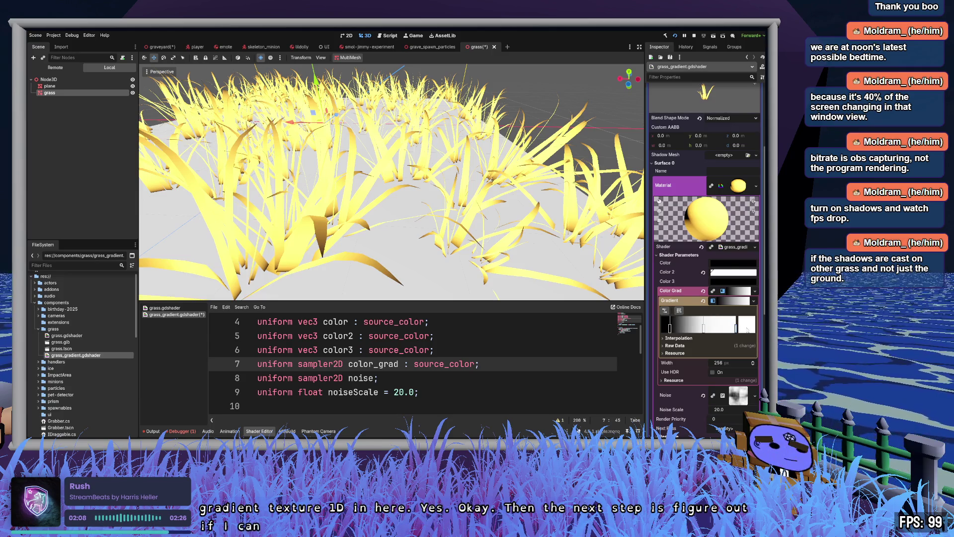
pyautogui.click(736, 328)
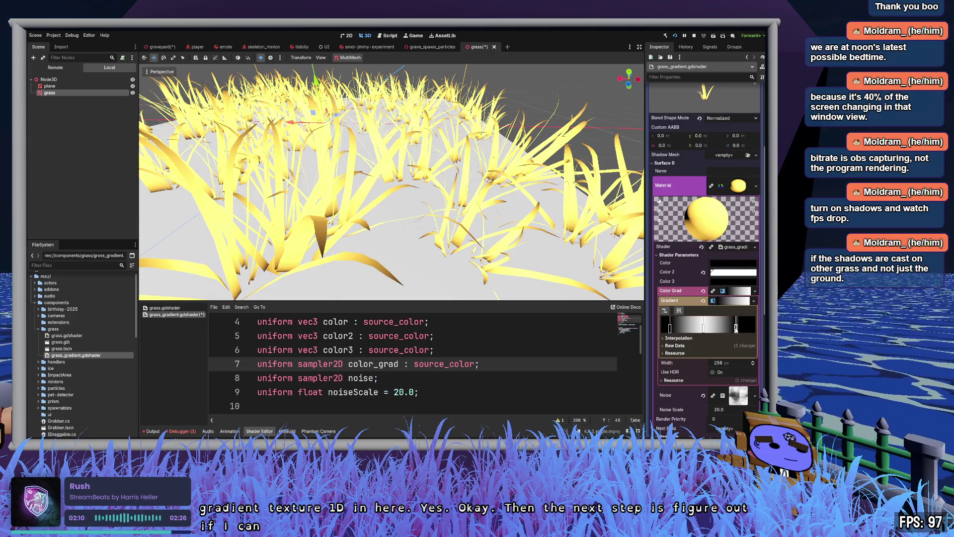
pyautogui.moveTo(736, 328); pyautogui.dragTo(694, 327)
pyautogui.click(699, 328)
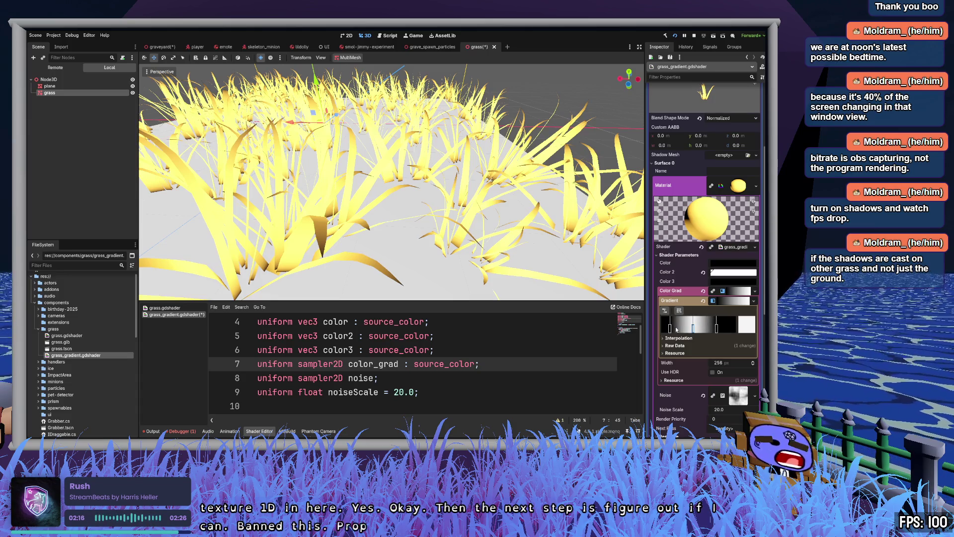
# - Check the plane node's mesh and select the color_grad uniform name in the code
pyautogui.click(463, 377)
pyautogui.scroll(-1, 463, 377)
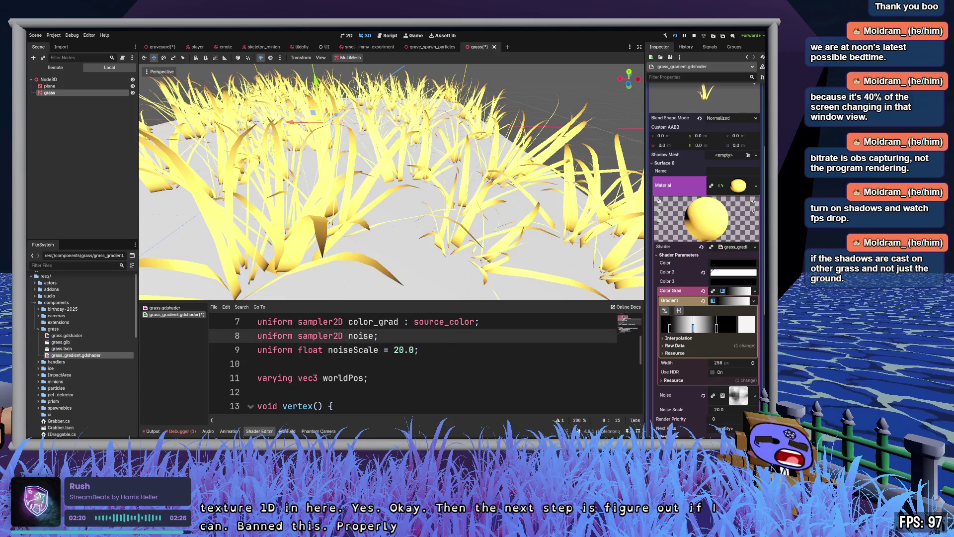
pyautogui.click(396, 240)
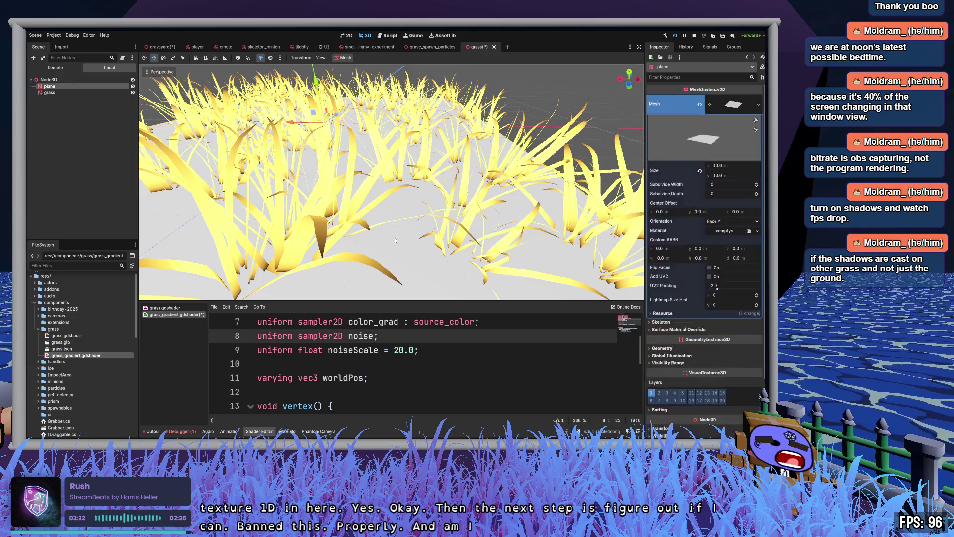
pyautogui.doubleClick(373, 321)
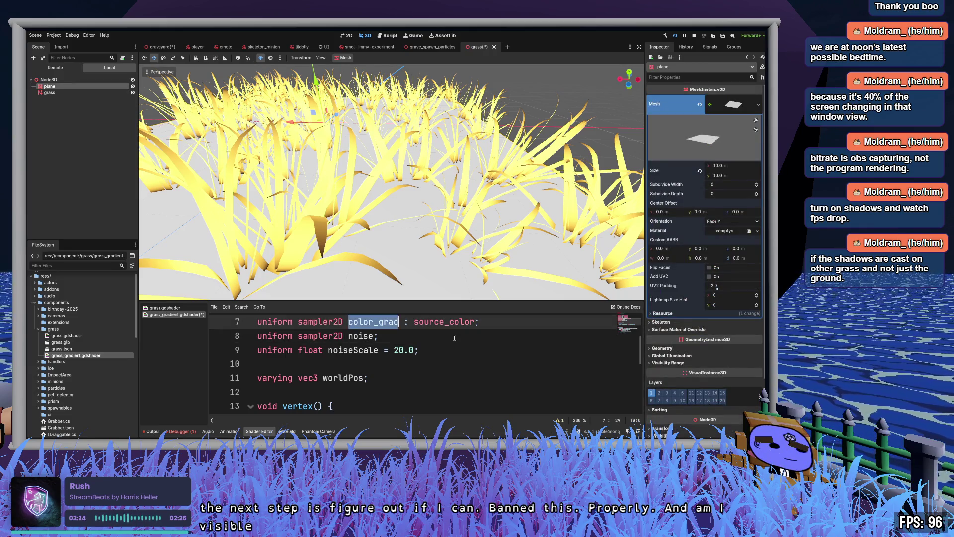
pyautogui.scroll(-3, 439, 336)
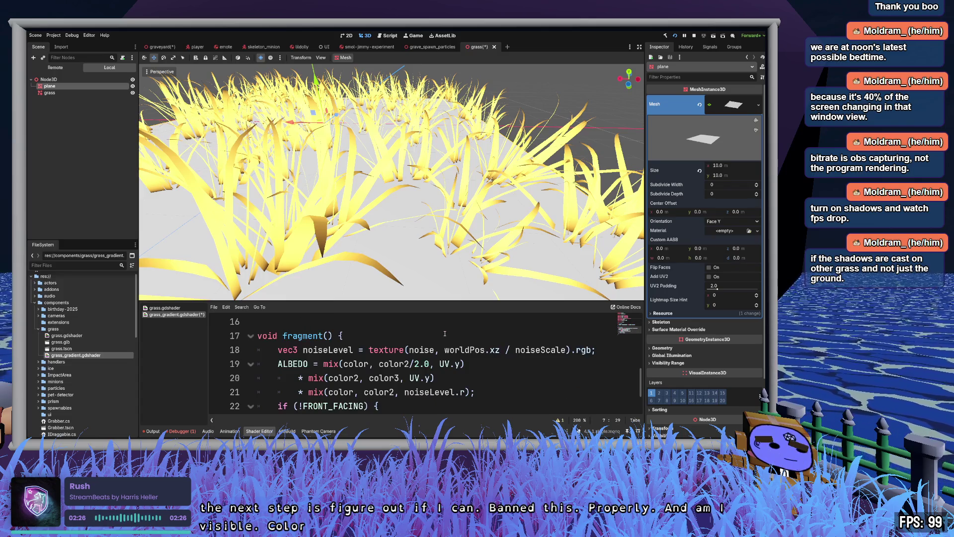
# - Comment out the old three-line ALBEDO mix expression on lines 19–21
pyautogui.click(323, 363)
pyautogui.moveTo(475, 391); pyautogui.dragTo(277, 363)
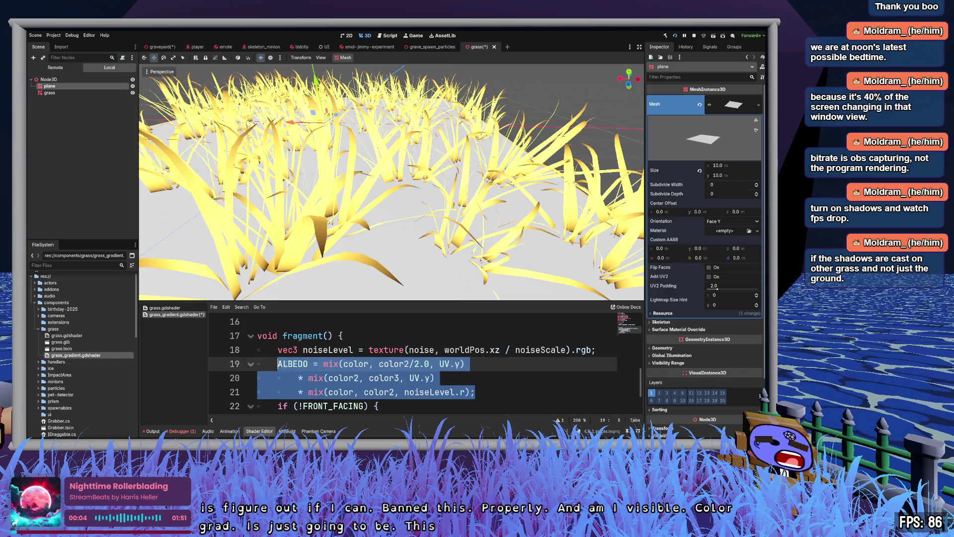
pyautogui.hotkey('ctrl', 'k')
pyautogui.press('Up')
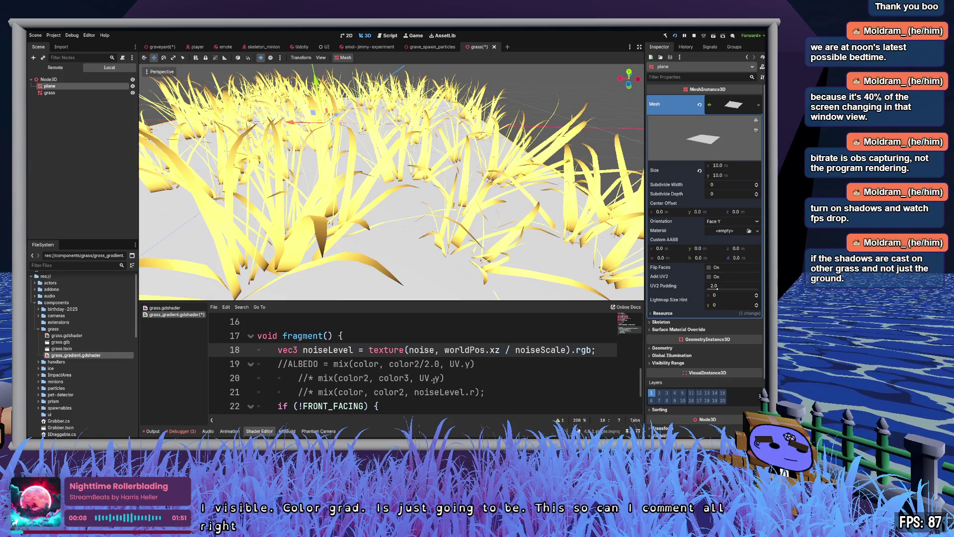
# - Write 'ALBEDO = color_grad * mix(' on a new line 19
pyautogui.click(603, 351)
pyautogui.press('Return')
pyautogui.press('Return')
pyautogui.click(603, 350)
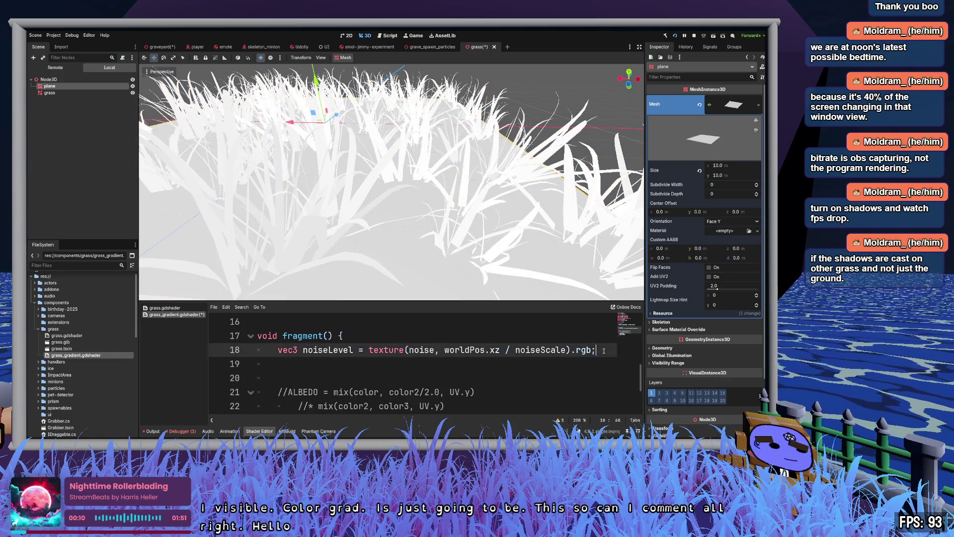
pyautogui.click(511, 362)
pyautogui.press('Delete')
pyautogui.write('AL')
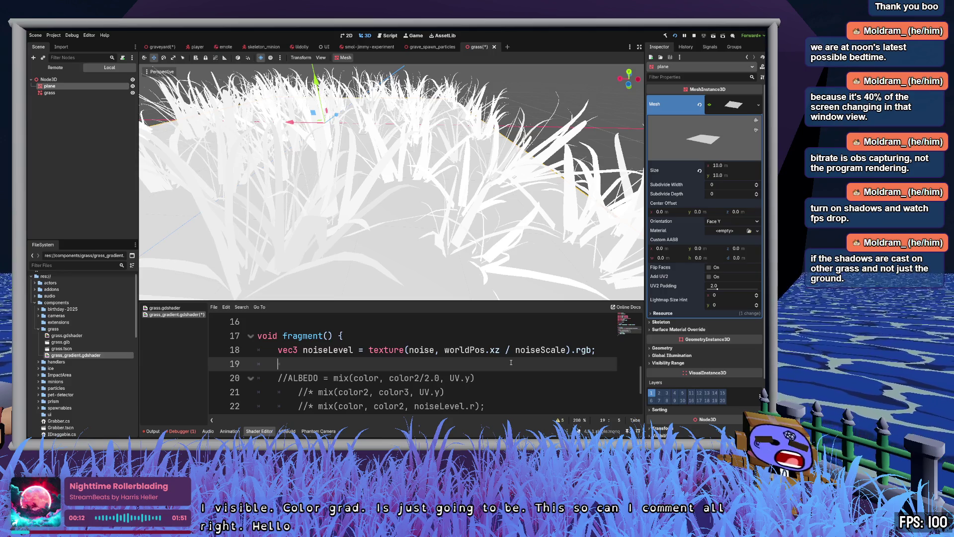
pyautogui.write('BEDO')
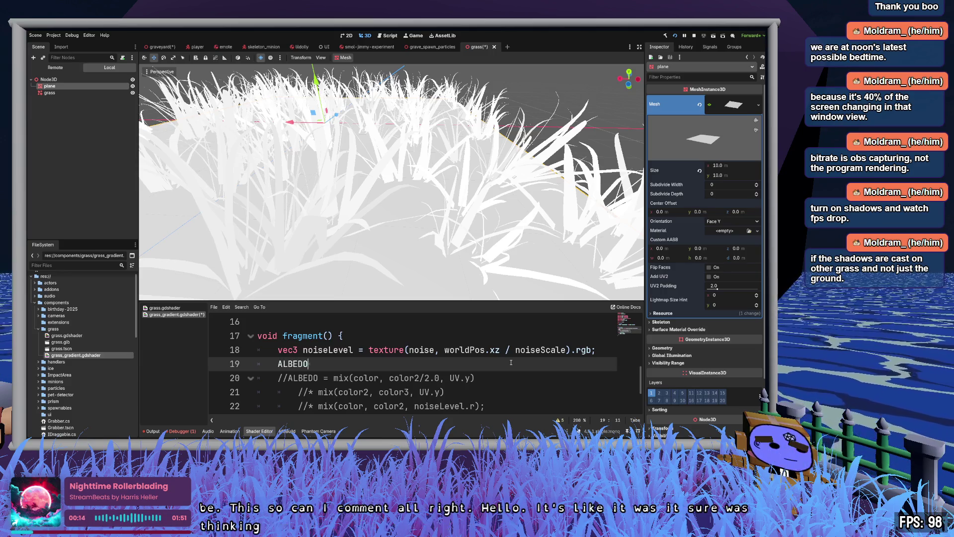
pyautogui.write(' = ')
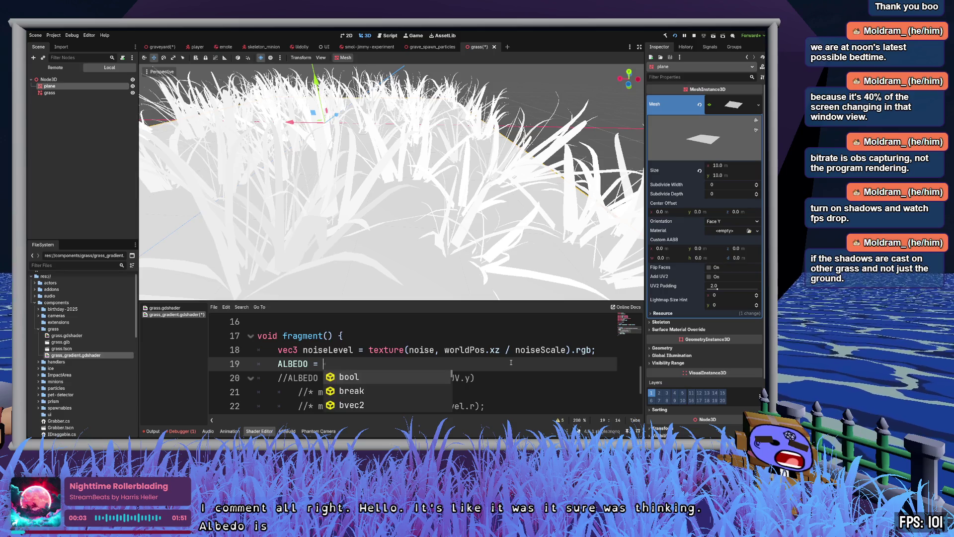
pyautogui.write('color')
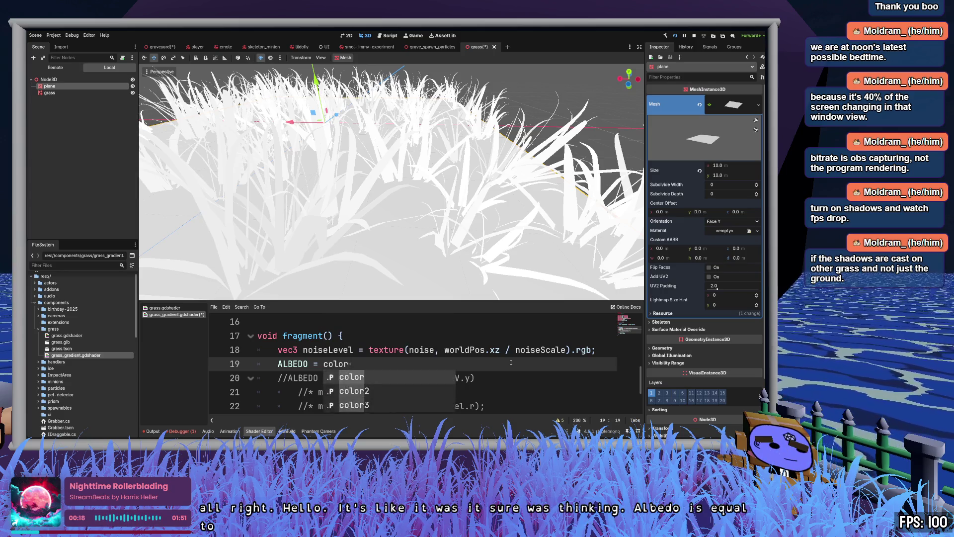
pyautogui.write('_grad ')
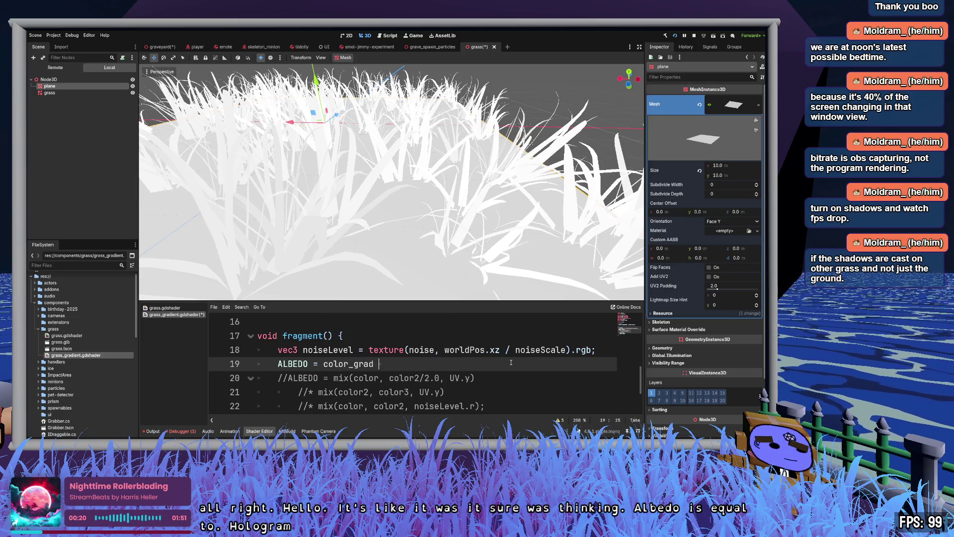
pyautogui.write('* mix*')
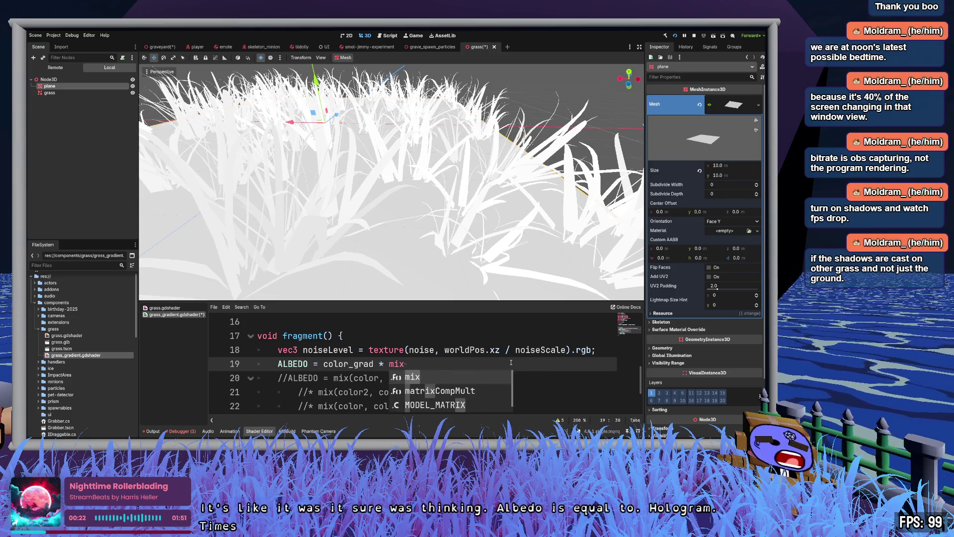
pyautogui.press('BackSpace')
pyautogui.write('(')
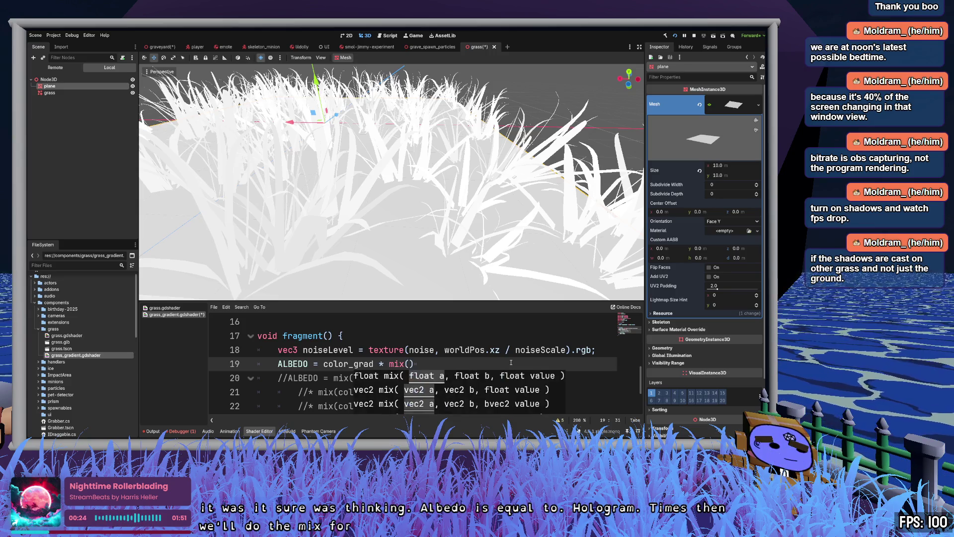
pyautogui.scroll(-2, 455, 316)
pyautogui.scroll(1, 469, 364)
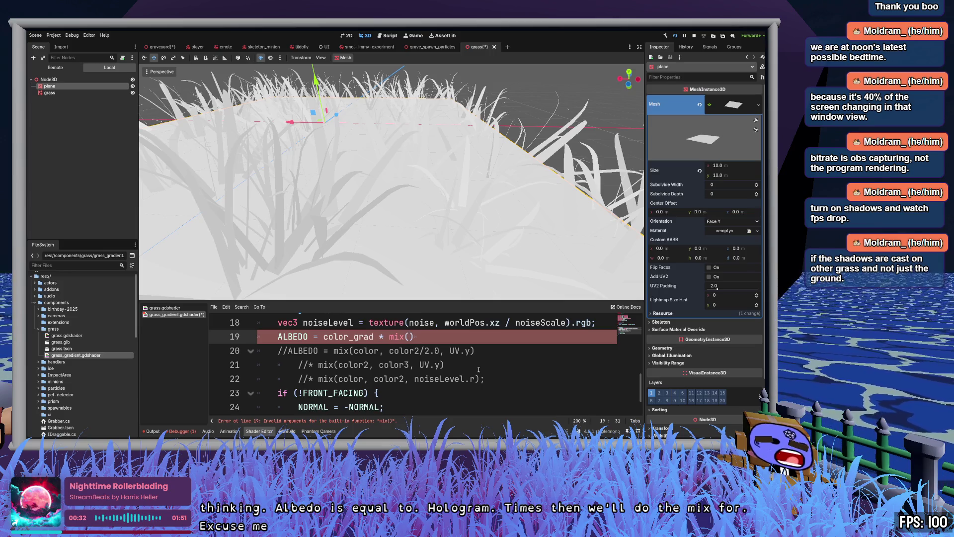
# - Fill mix() with color, color2, noiseLevel.r and examine the resulting sampler2D-times-vec3 error
pyautogui.write('color, ')
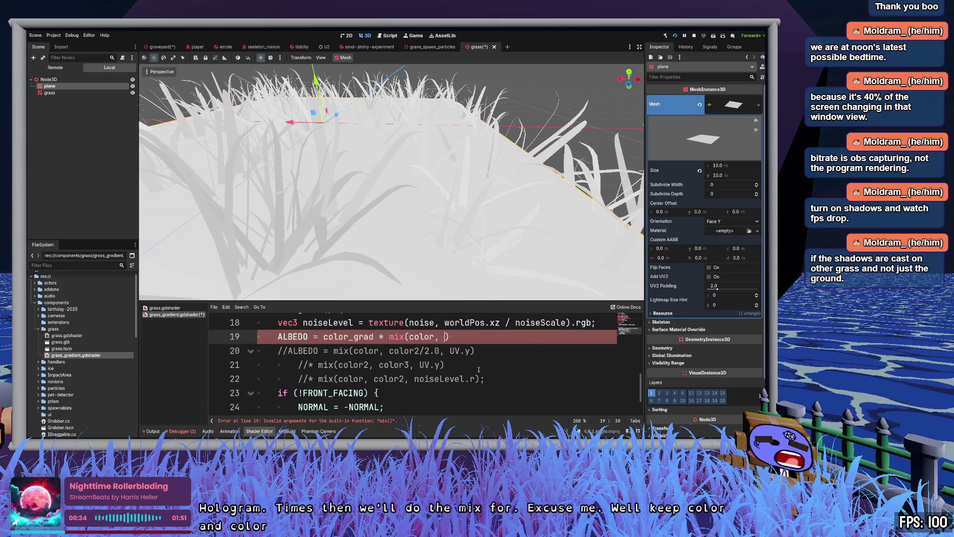
pyautogui.write('color2, noiseLevel.r')
pyautogui.press('End')
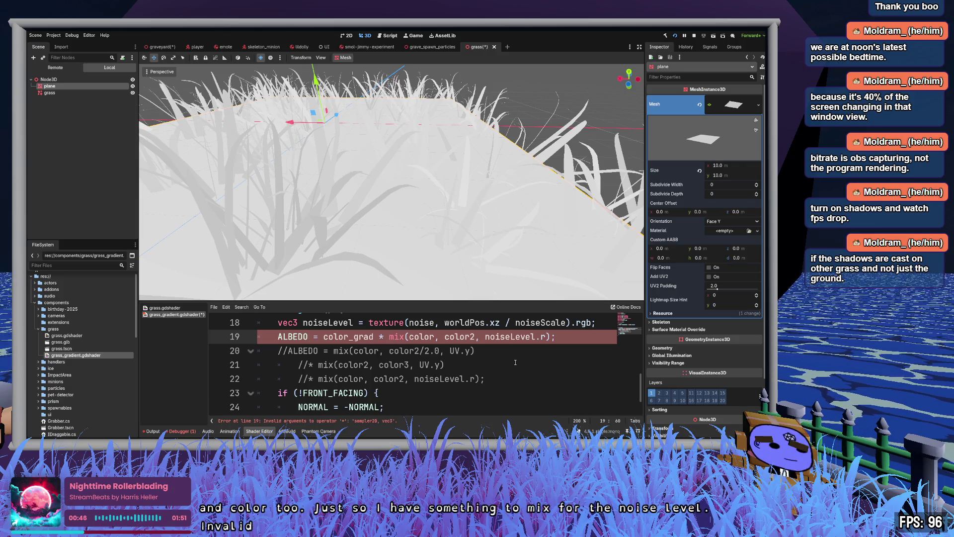
pyautogui.doubleClick(363, 337)
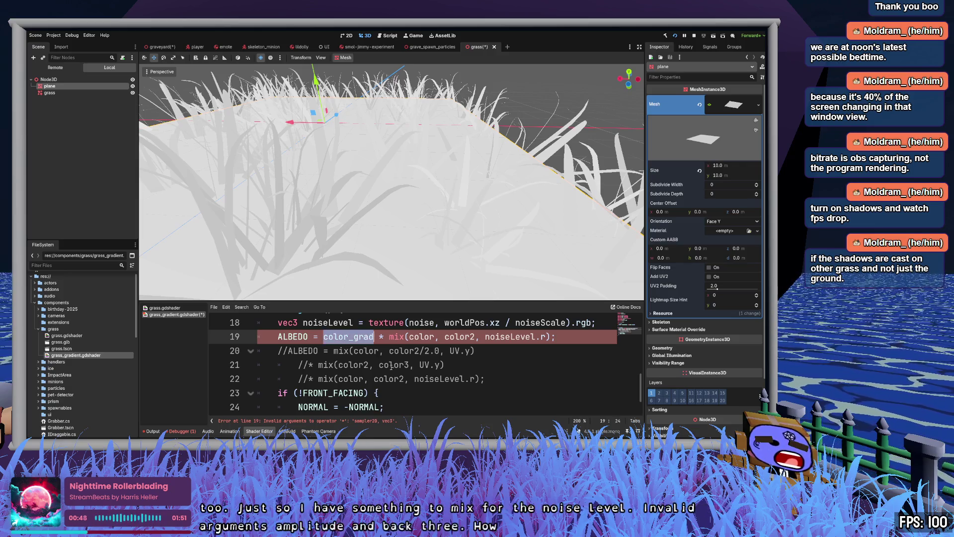
pyautogui.doubleClick(286, 336)
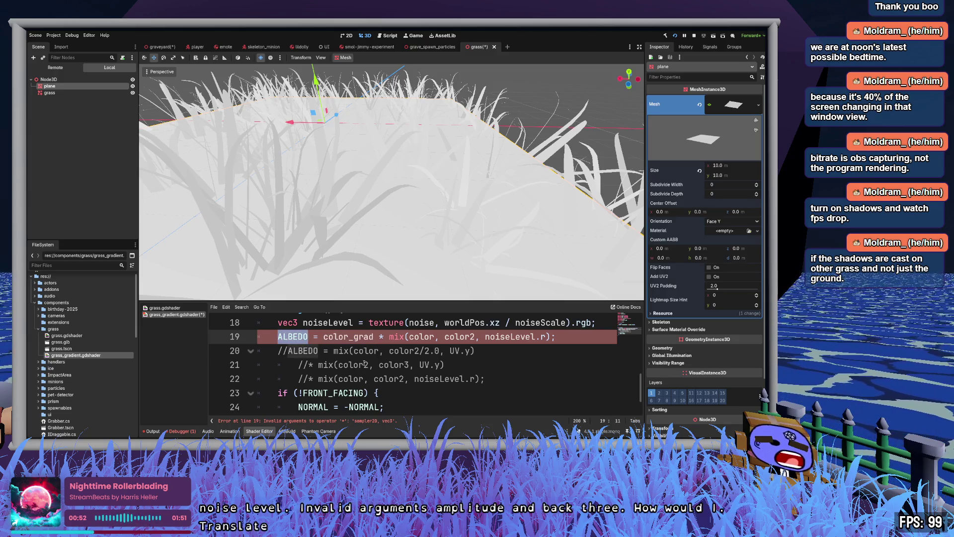
pyautogui.doubleClick(355, 340)
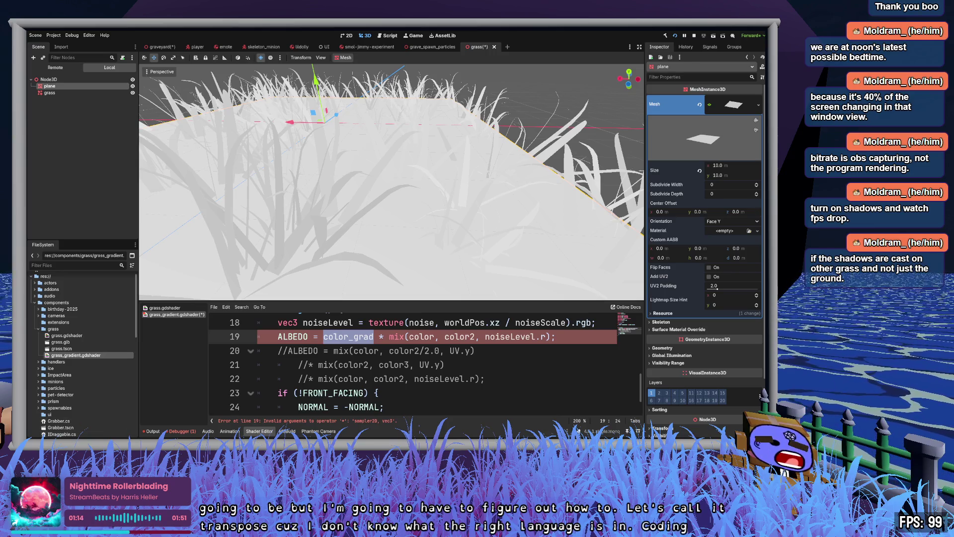
pyautogui.hotkey('alt', 'Tab')
pyautogui.hotkey('alt', 'Tab')
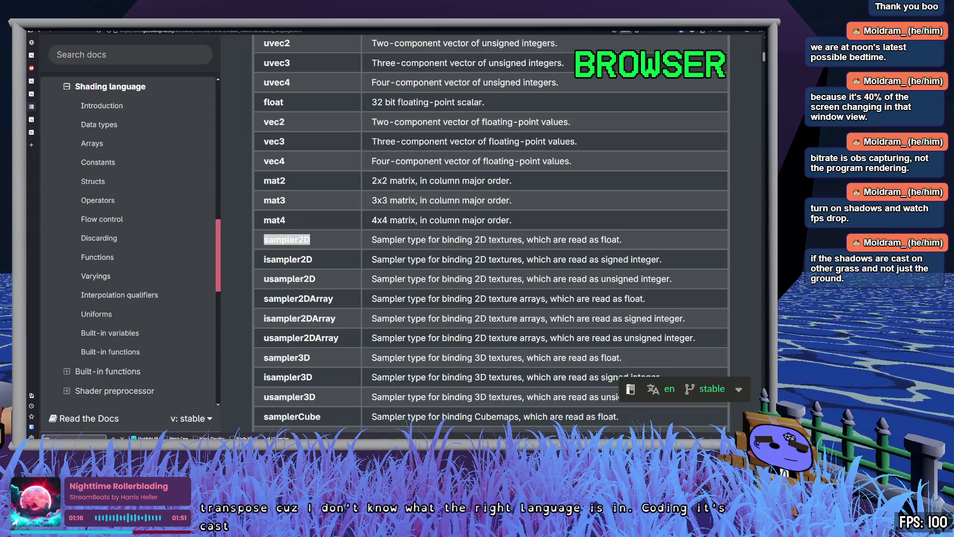
pyautogui.click(319, 234)
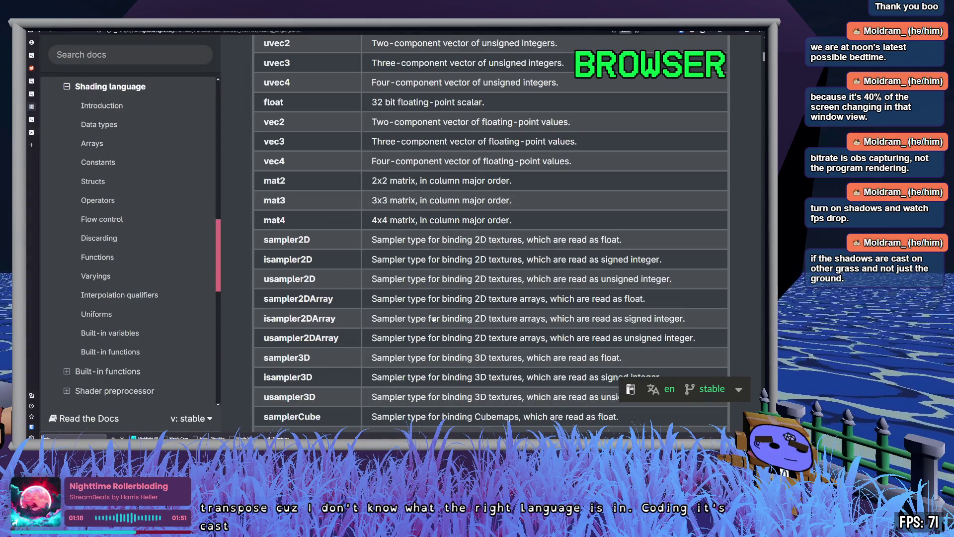
pyautogui.scroll(-3, 319, 233)
pyautogui.scroll(3, 318, 234)
pyautogui.moveTo(319, 234); pyautogui.dragTo(264, 239)
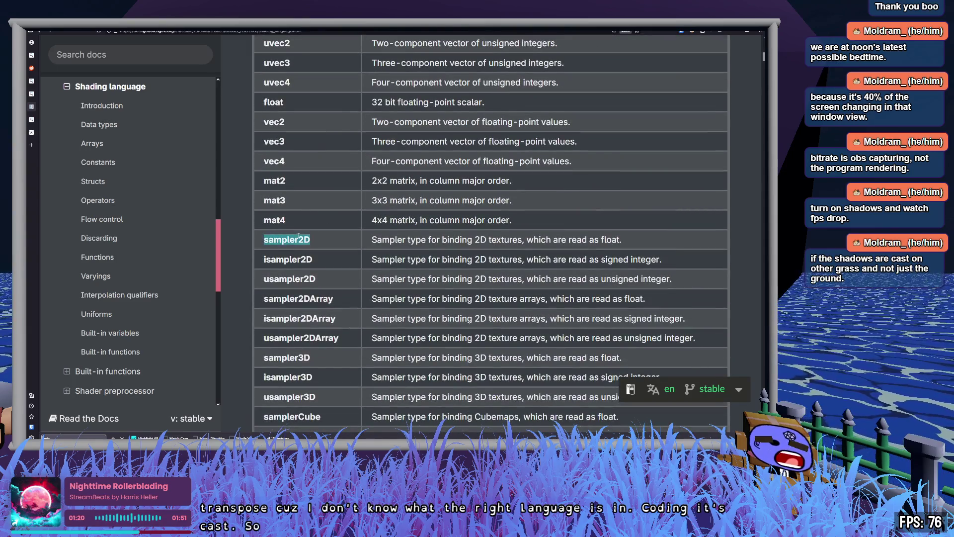
pyautogui.hotkey('ctrl', 'f')
pyautogui.press('Return')
pyautogui.press('Return')
pyautogui.press('Return')
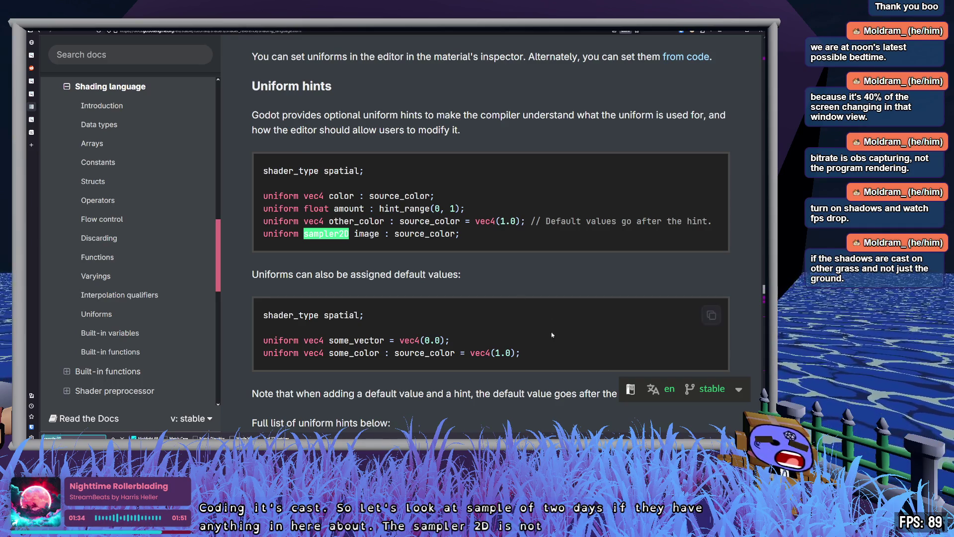
pyautogui.hotkey('alt', 'Tab')
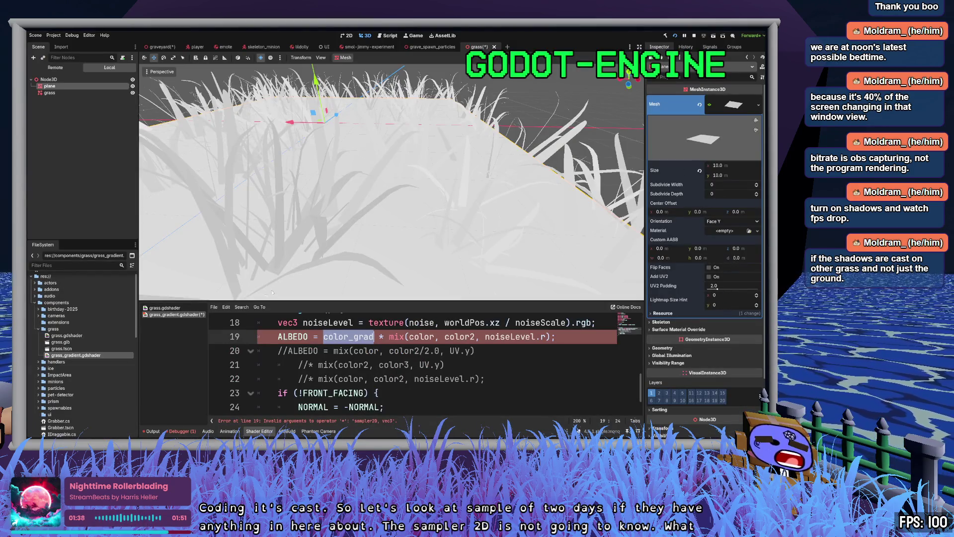
# - Select the grass node and comment out the failing color_grad ALBEDO line 19
pyautogui.click(73, 94)
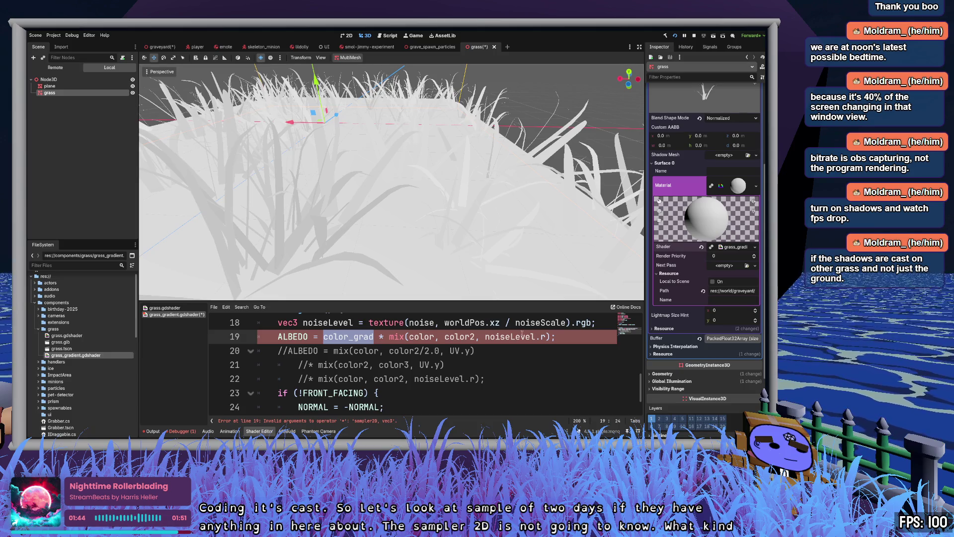
pyautogui.click(580, 335)
pyautogui.hotkey('ctrl', 'k')
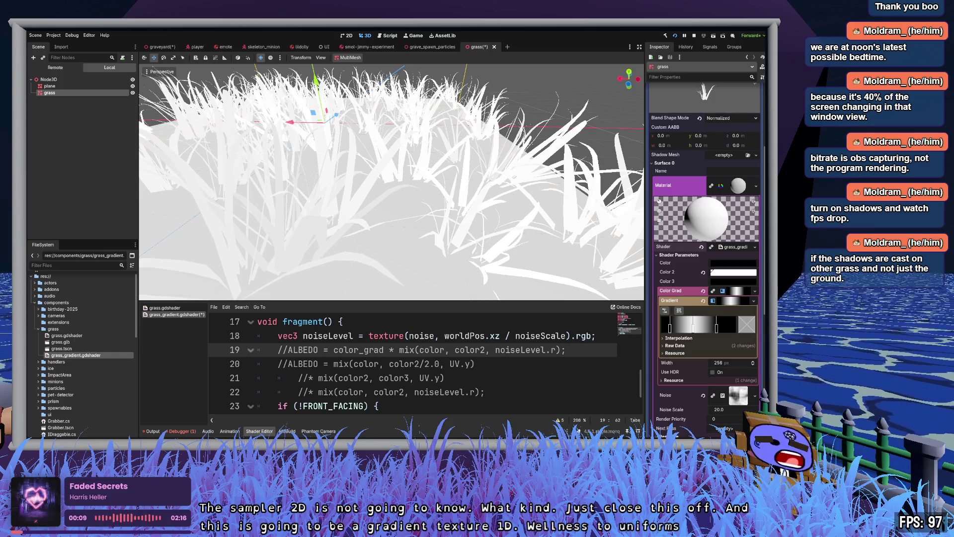
pyautogui.hotkey('alt', 'Tab')
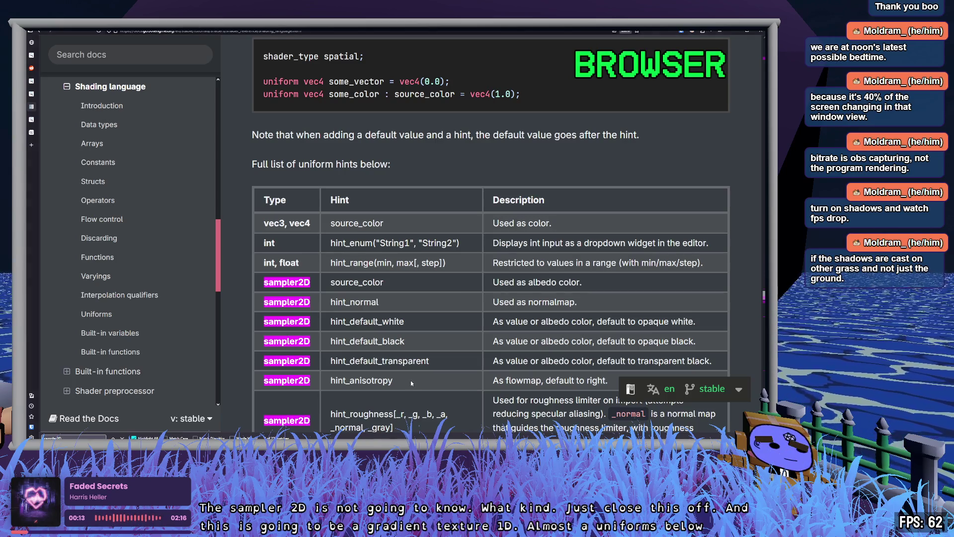
# - Read the uniform hints introduction and the some_color default-values example
pyautogui.moveTo(521, 282); pyautogui.dragTo(563, 282)
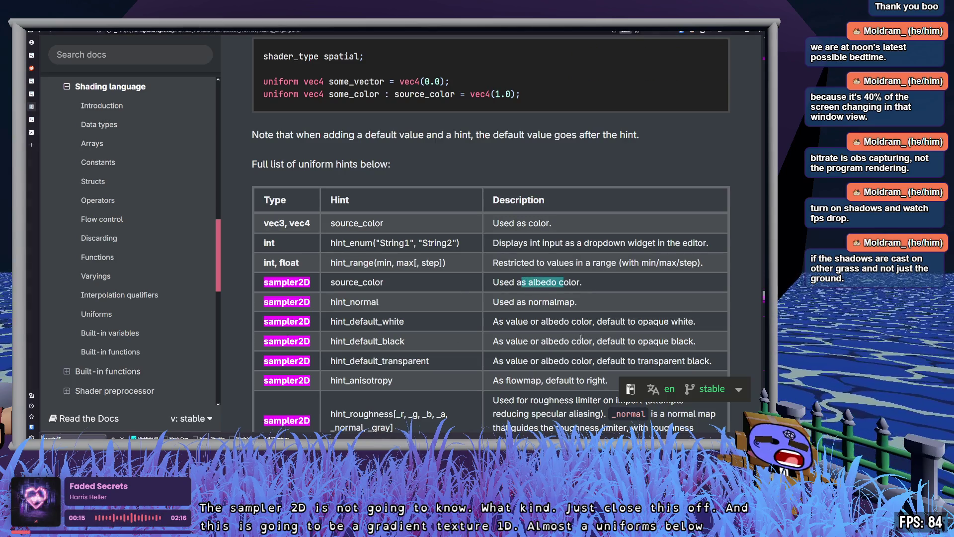
pyautogui.scroll(1, 534, 339)
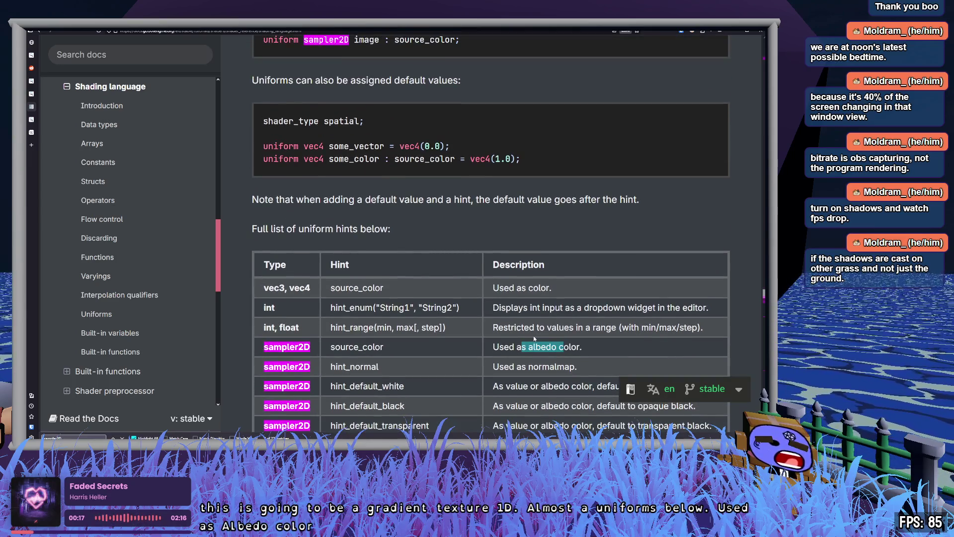
pyautogui.scroll(-1, 334, 168)
pyautogui.moveTo(287, 164); pyautogui.dragTo(393, 165)
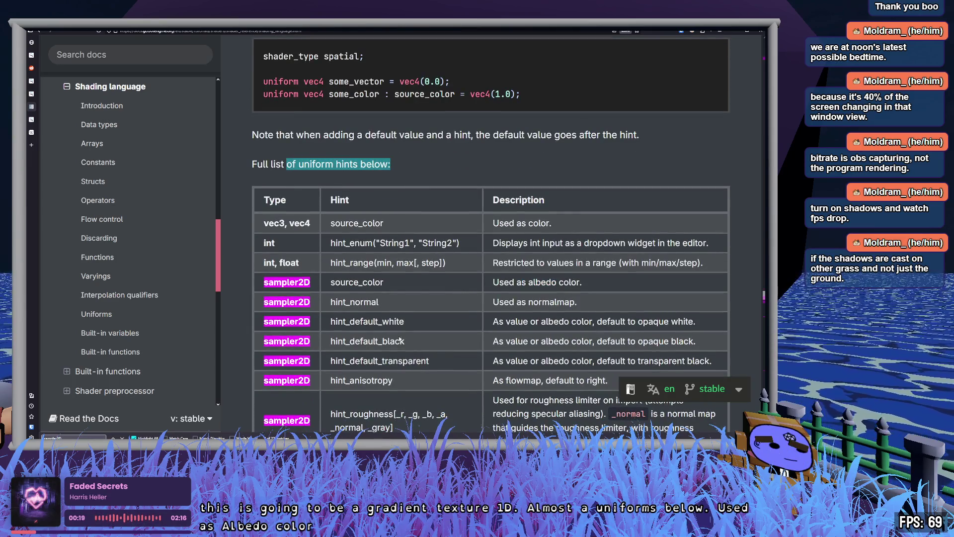
pyautogui.doubleClick(343, 281)
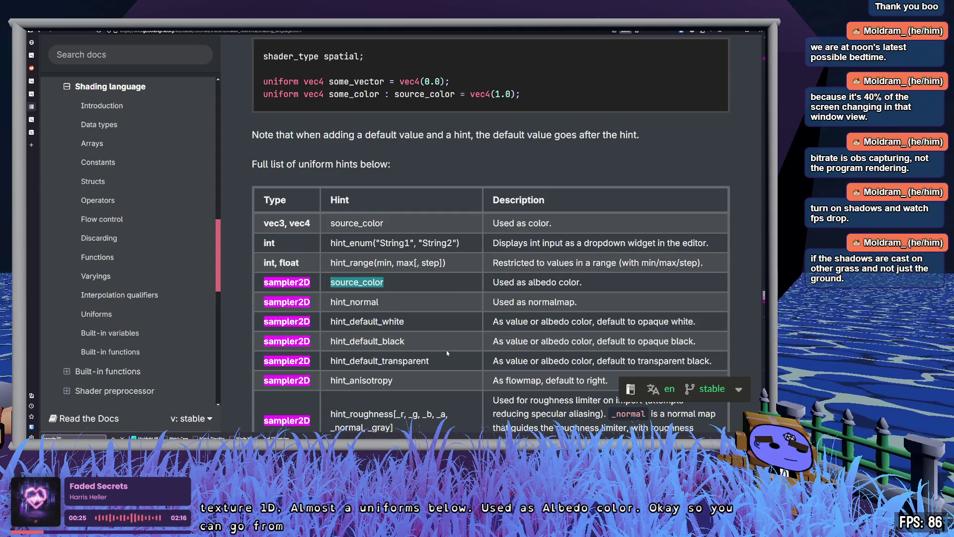
pyautogui.doubleClick(424, 94)
pyautogui.doubleClick(354, 94)
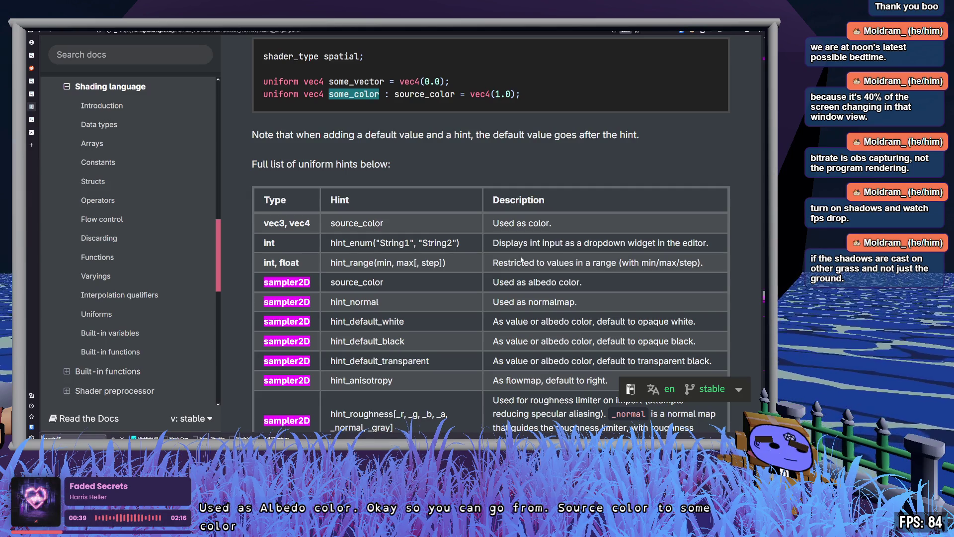
# - Compare the source_color hint in the sampler2D and vec3/vec4 rows of the hints table
pyautogui.tripleClick(421, 292)
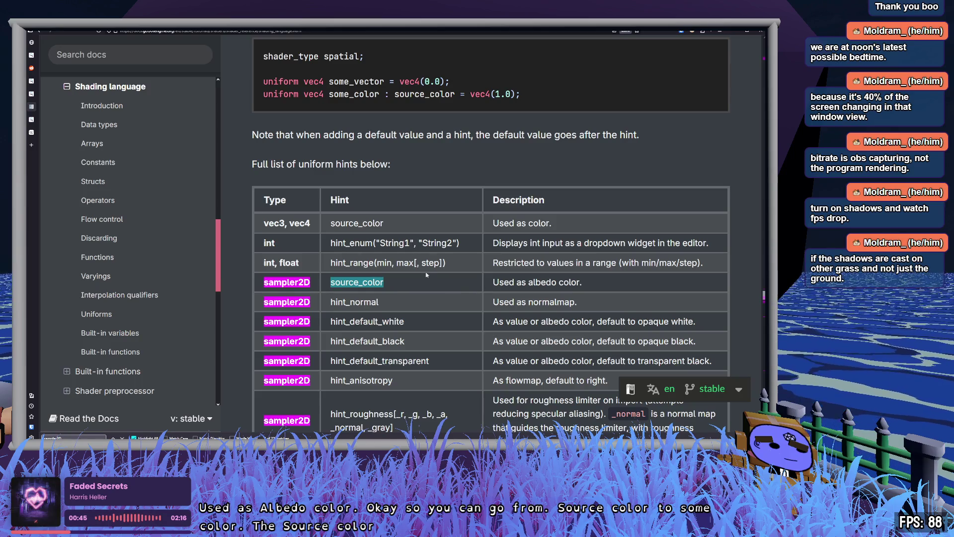
pyautogui.doubleClick(365, 226)
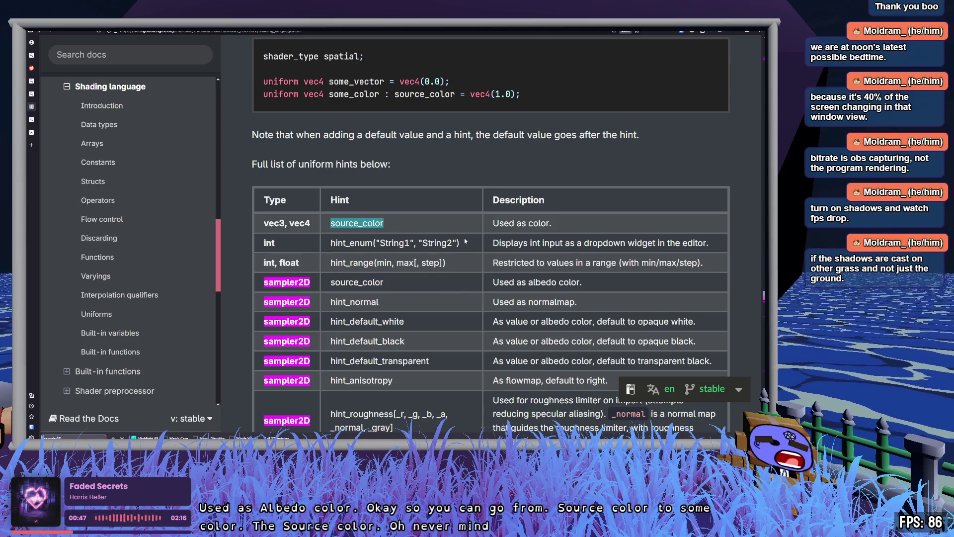
pyautogui.doubleClick(378, 281)
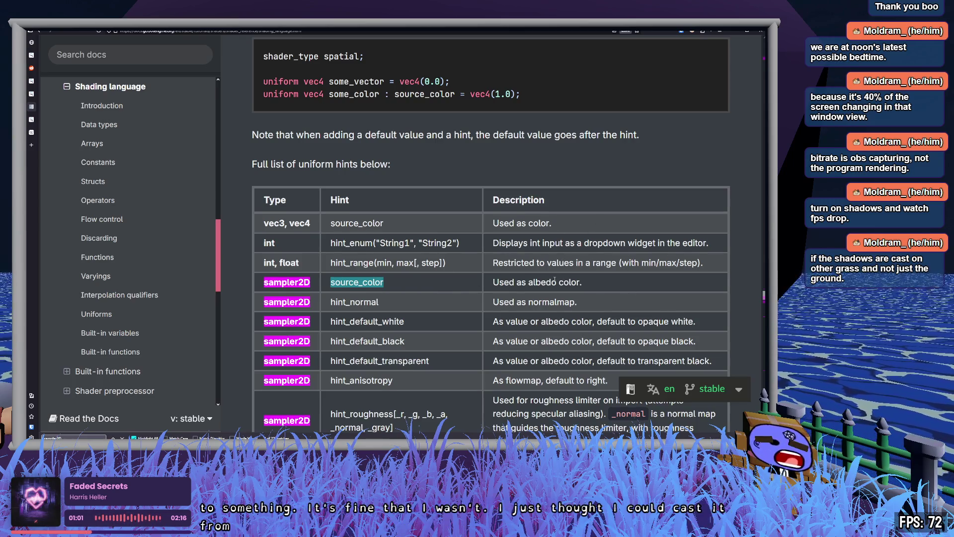
pyautogui.scroll(-5, 561, 282)
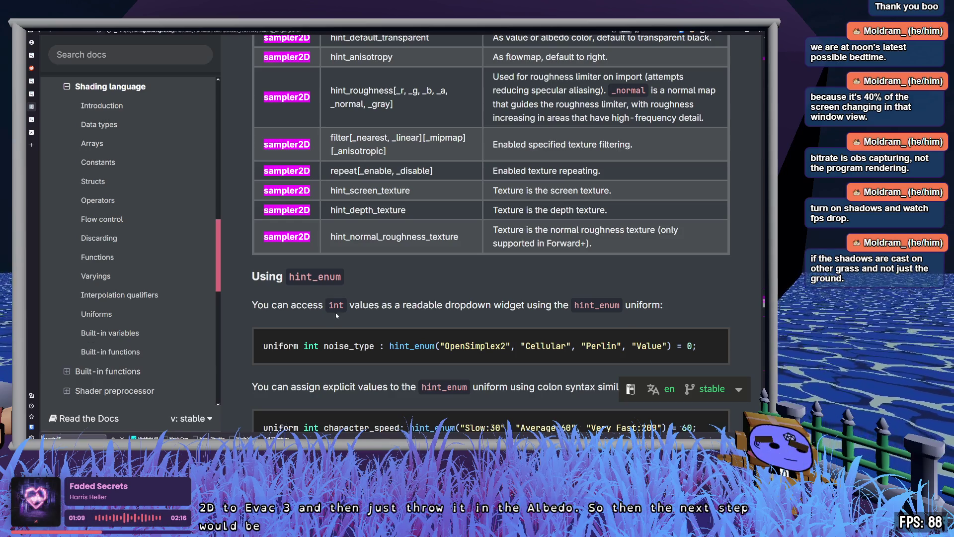
pyautogui.hotkey('ctrl', 't')
# - Search Startpage for 'godot shader cast gradienttexture1d to vec3 albedo' and open the Reddit r/godot thread
pyautogui.write('godot shader cast')
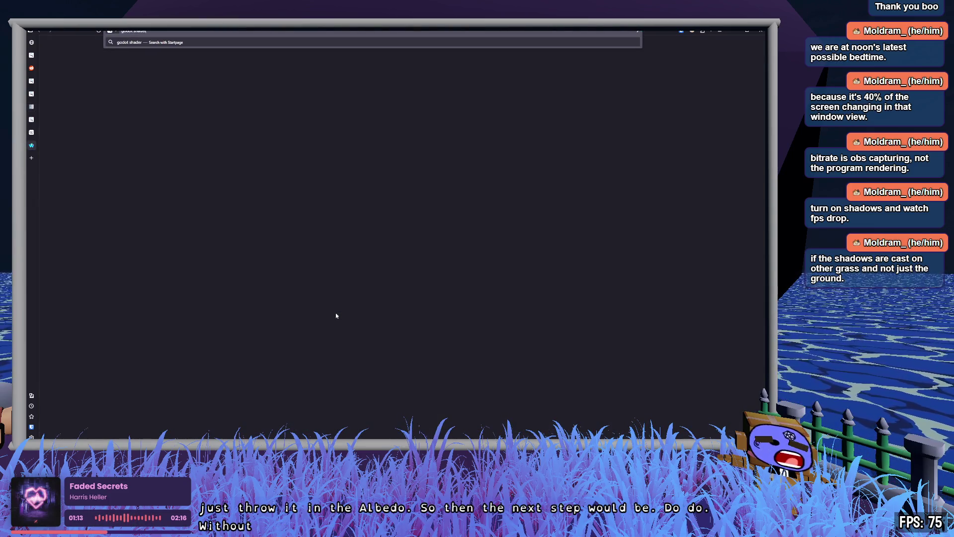
pyautogui.write(' gradienttexture')
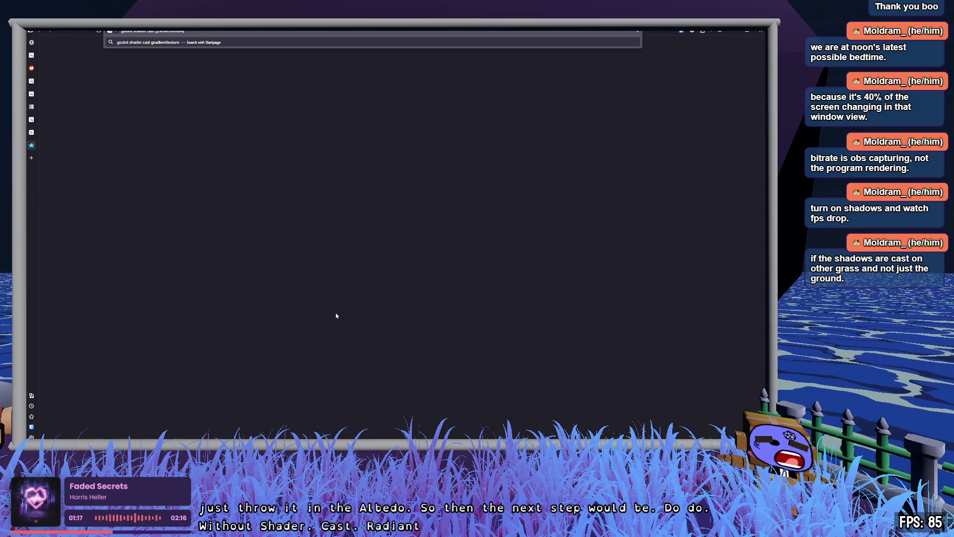
pyautogui.write('1d to')
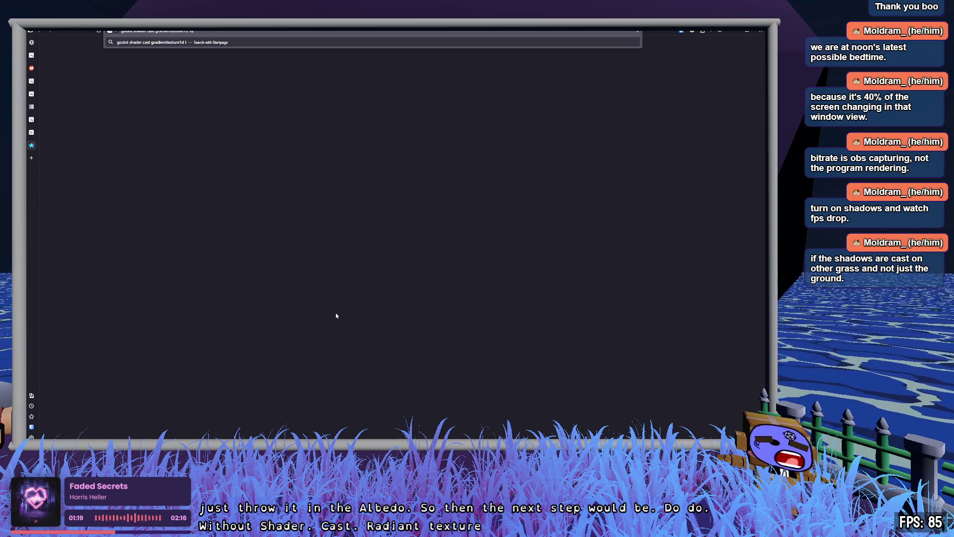
pyautogui.write(' vec3 albedo')
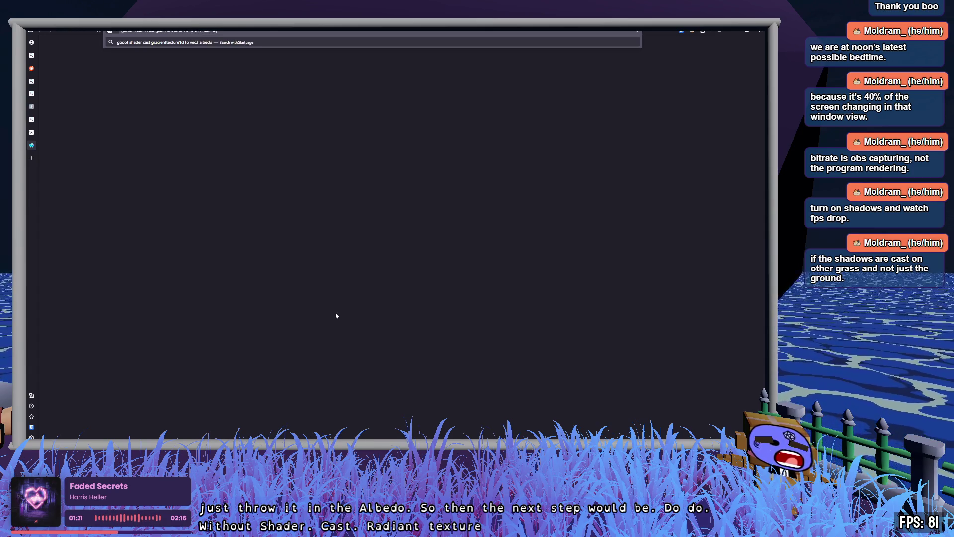
pyautogui.press('Return')
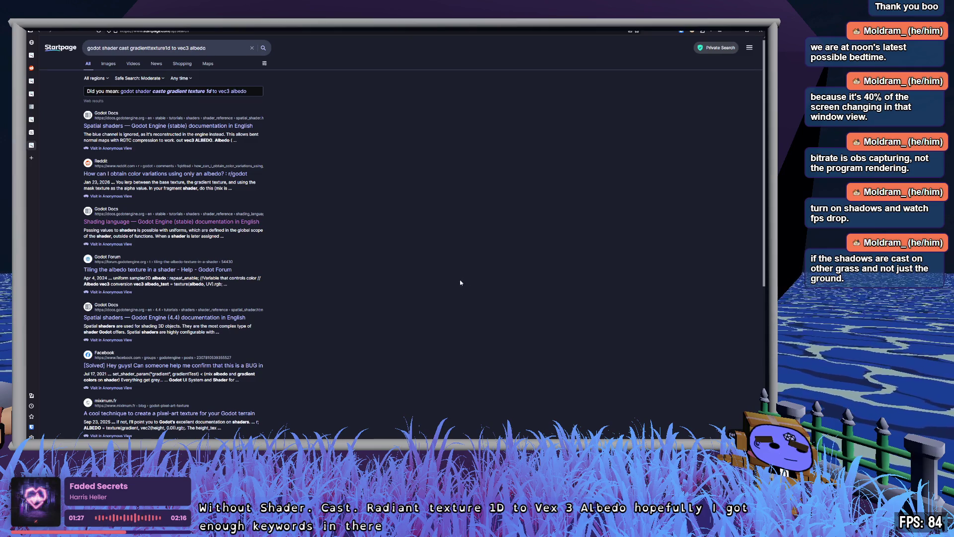
pyautogui.click(131, 174)
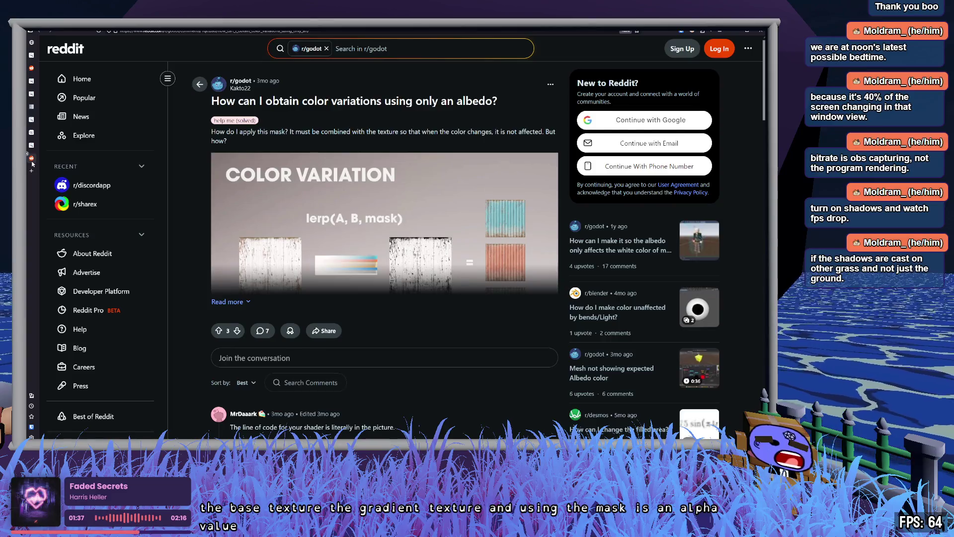
pyautogui.scroll(-4, 438, 286)
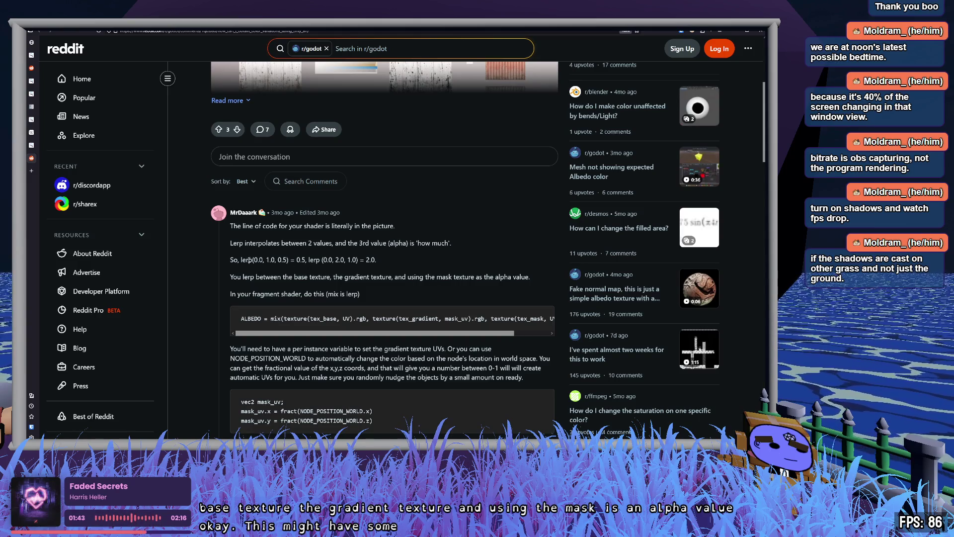
# - Study the comment's lerp example and its mix-based ALBEDO line combining base and gradient textures
pyautogui.moveTo(241, 260); pyautogui.dragTo(378, 260)
pyautogui.click(432, 263)
pyautogui.scroll(-2, 432, 264)
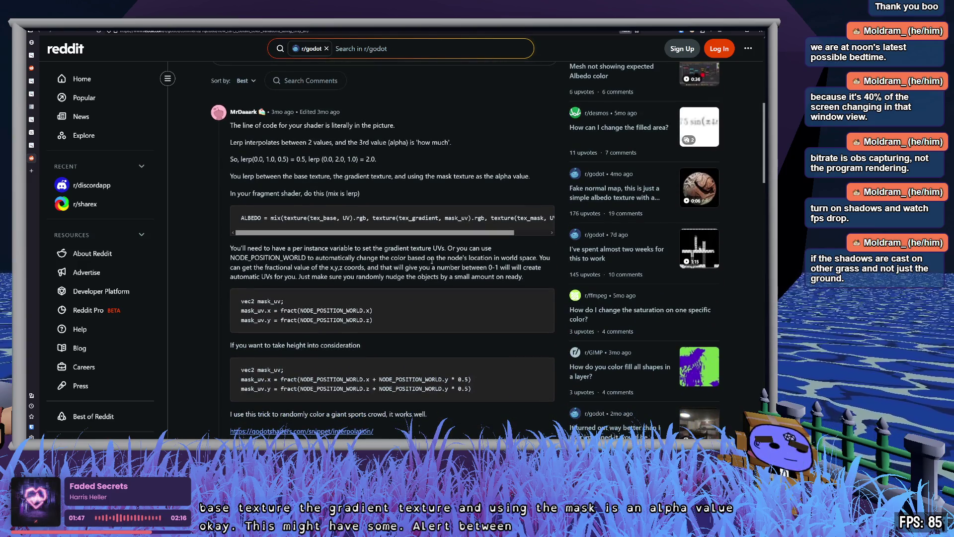
pyautogui.moveTo(271, 218); pyautogui.dragTo(367, 218)
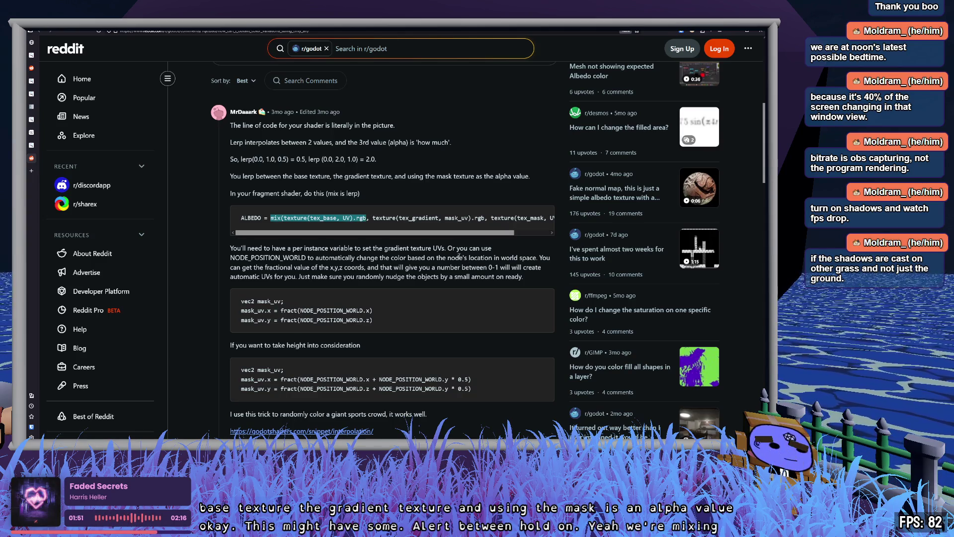
pyautogui.doubleClick(418, 218)
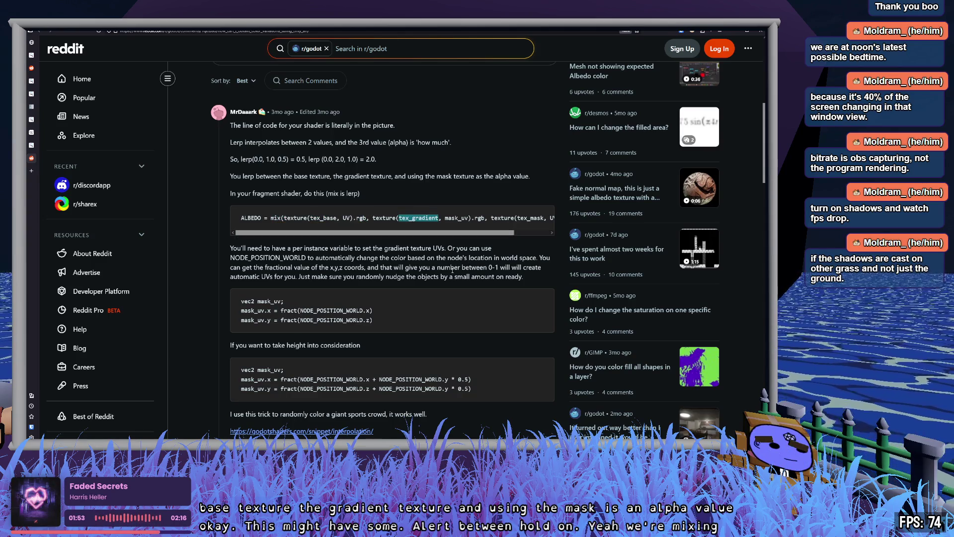
pyautogui.hscroll(2, 449, 219)
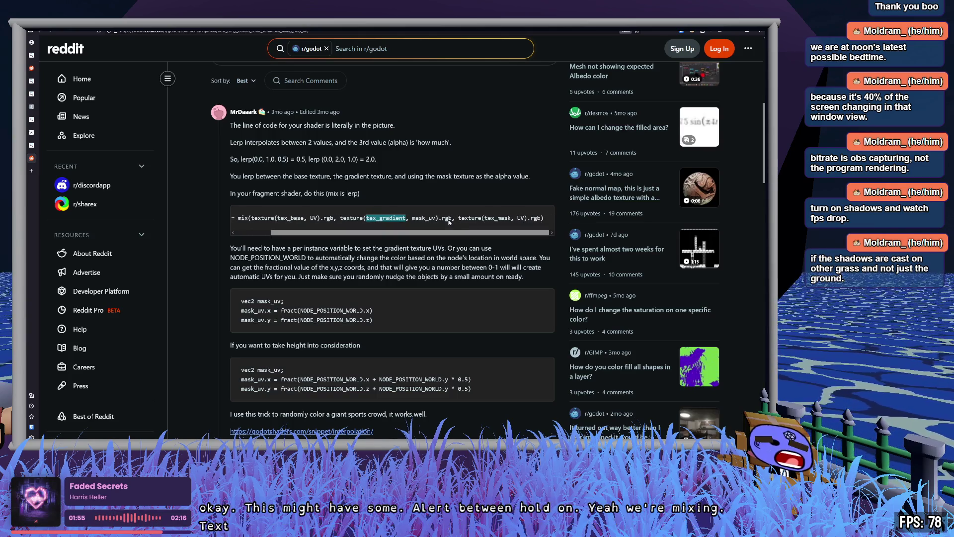
pyautogui.doubleClick(447, 219)
pyautogui.moveTo(437, 232); pyautogui.dragTo(380, 232)
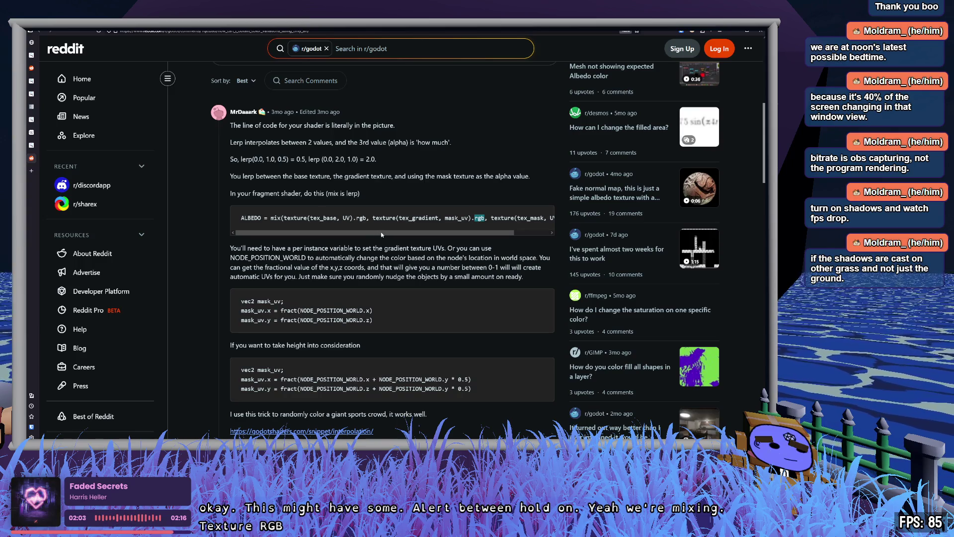
pyautogui.moveTo(381, 231)
pyautogui.mouseDown()
pyautogui.moveTo(393, 231)
pyautogui.moveTo(344, 230)
pyautogui.mouseUp()
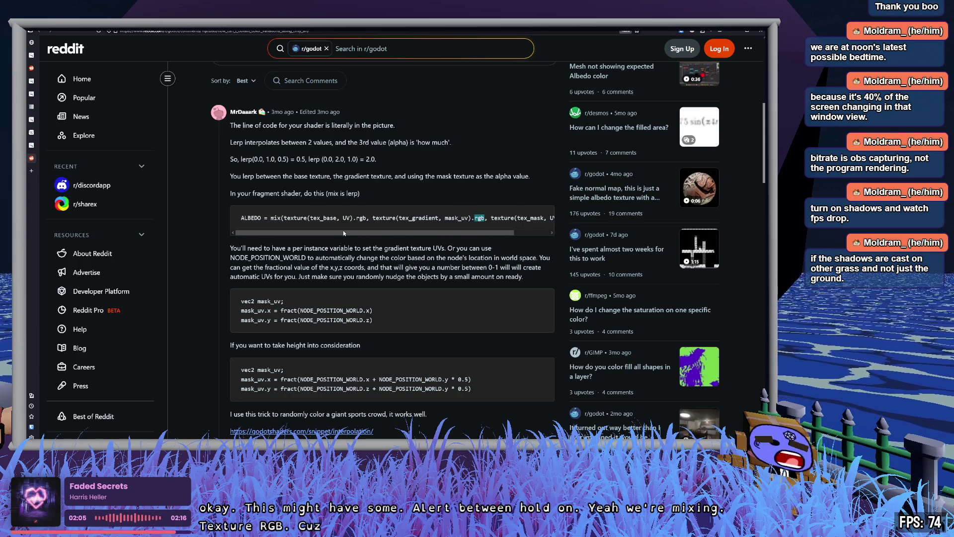
pyautogui.moveTo(284, 218); pyautogui.dragTo(365, 217)
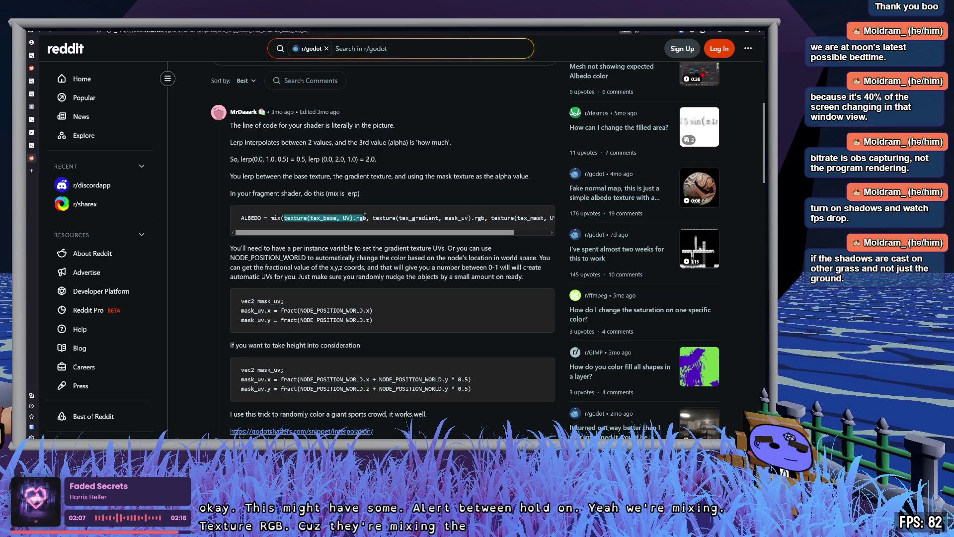
pyautogui.scroll(6, 478, 314)
# - Expand the post's full image, review the remaining code, and return to the shading-language docs
pyautogui.click(300, 288)
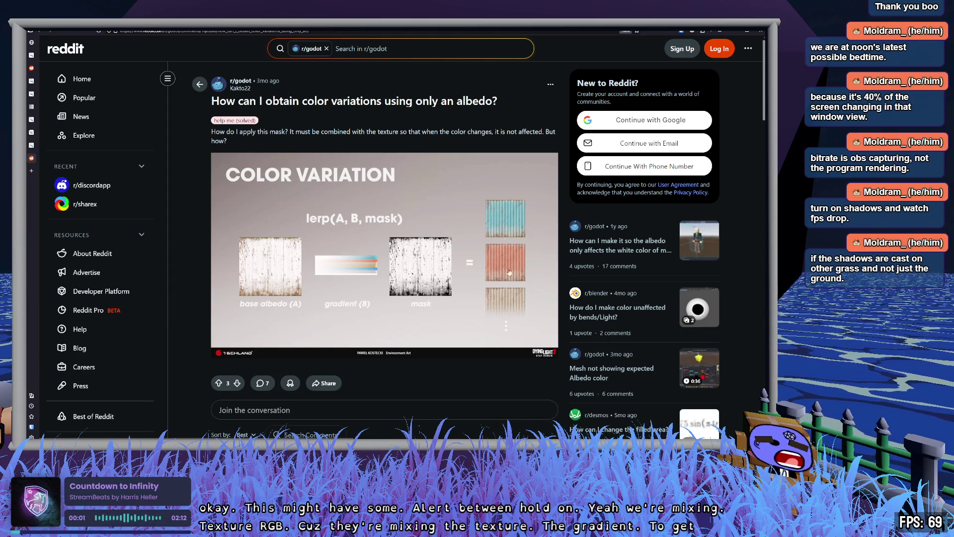
pyautogui.scroll(-8, 407, 281)
pyautogui.moveTo(444, 184); pyautogui.dragTo(461, 184)
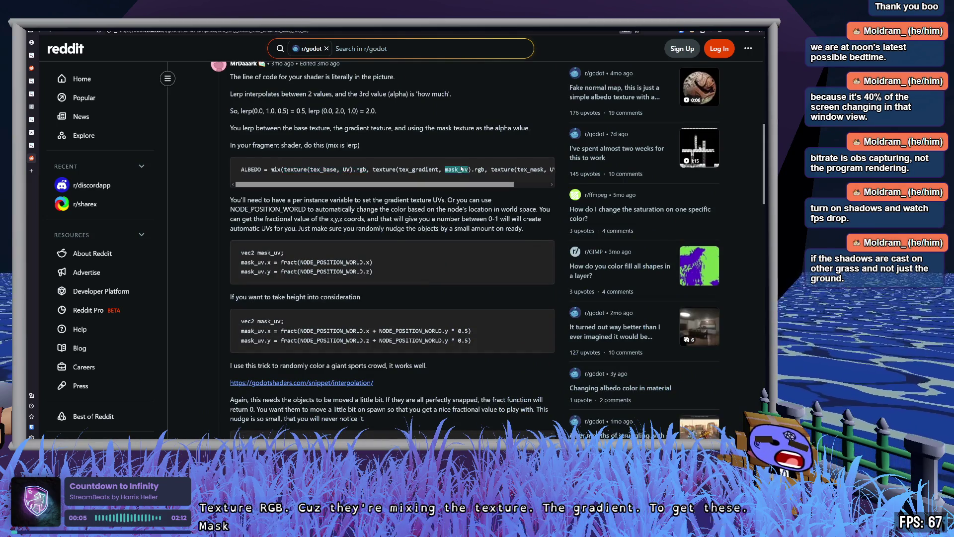
pyautogui.scroll(6, 491, 272)
pyautogui.scroll(-5, 494, 283)
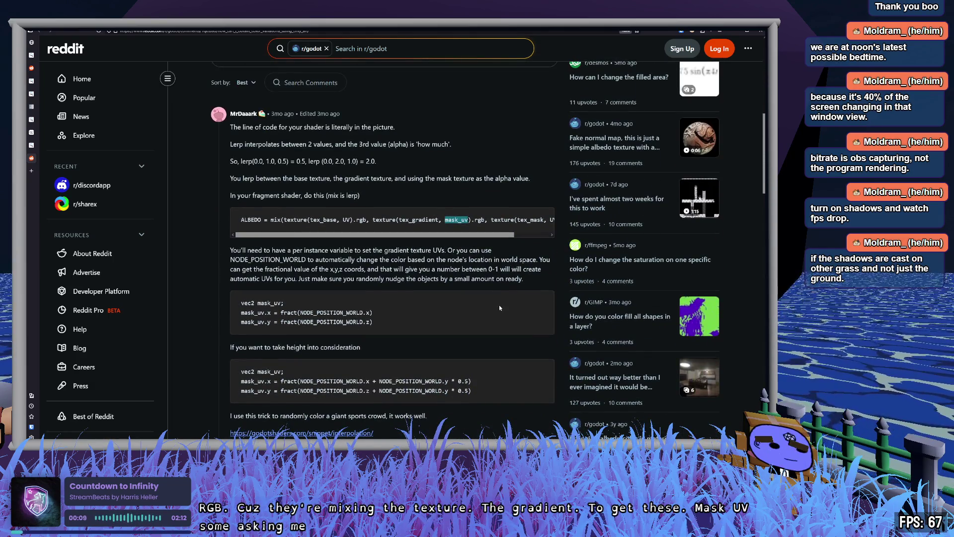
pyautogui.moveTo(481, 235); pyautogui.dragTo(524, 234)
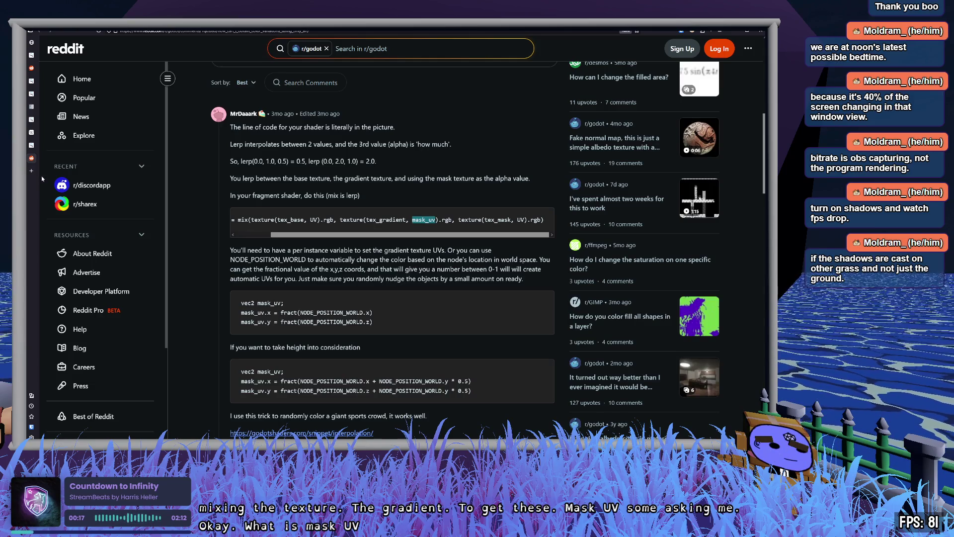
pyautogui.click(32, 106)
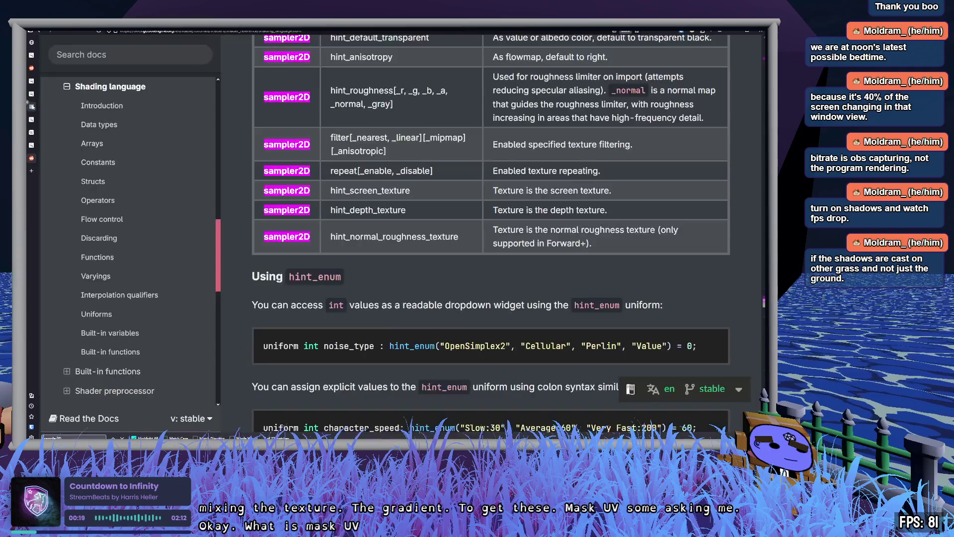
# - Search the Godot Docs for mask_uv and dismiss the empty result
pyautogui.write('mask uv')
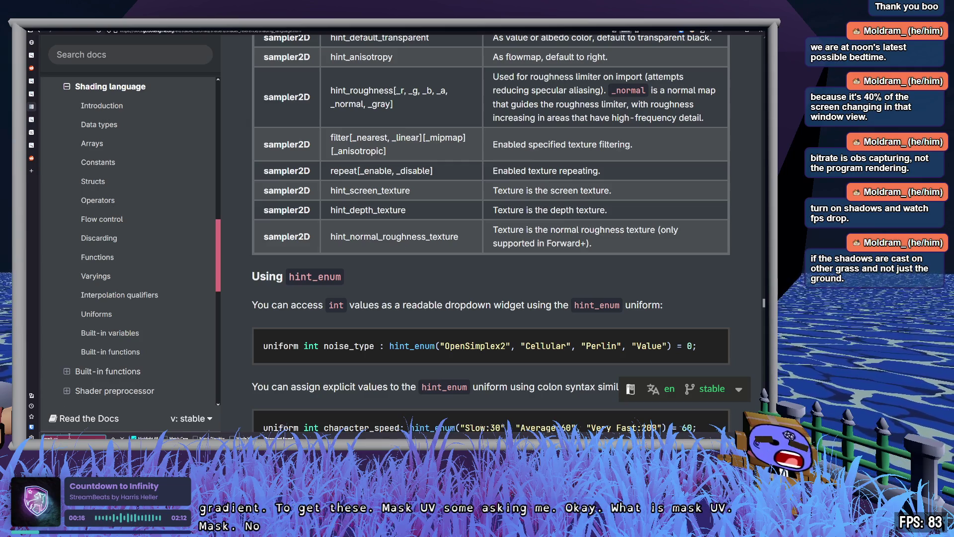
pyautogui.click(110, 54)
pyautogui.write('mask_uv')
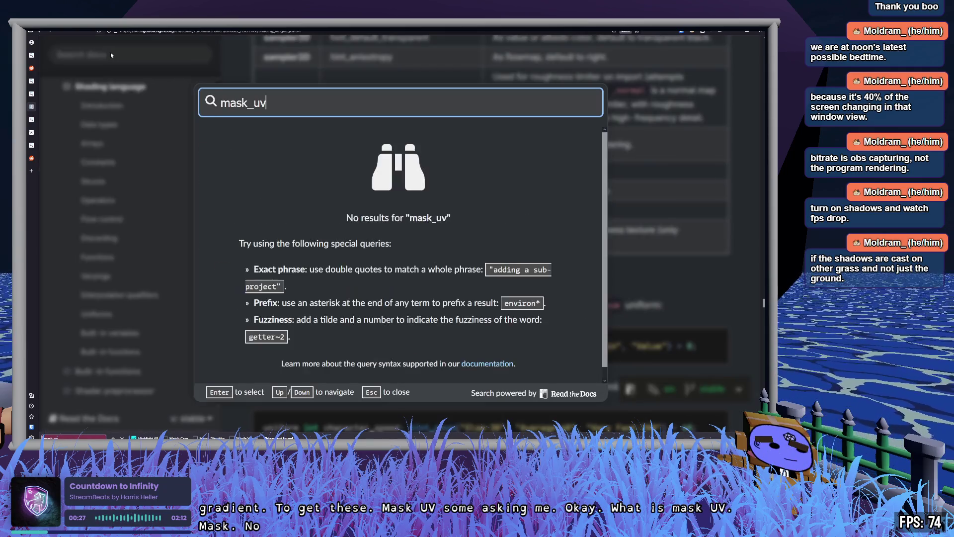
pyautogui.press('Escape')
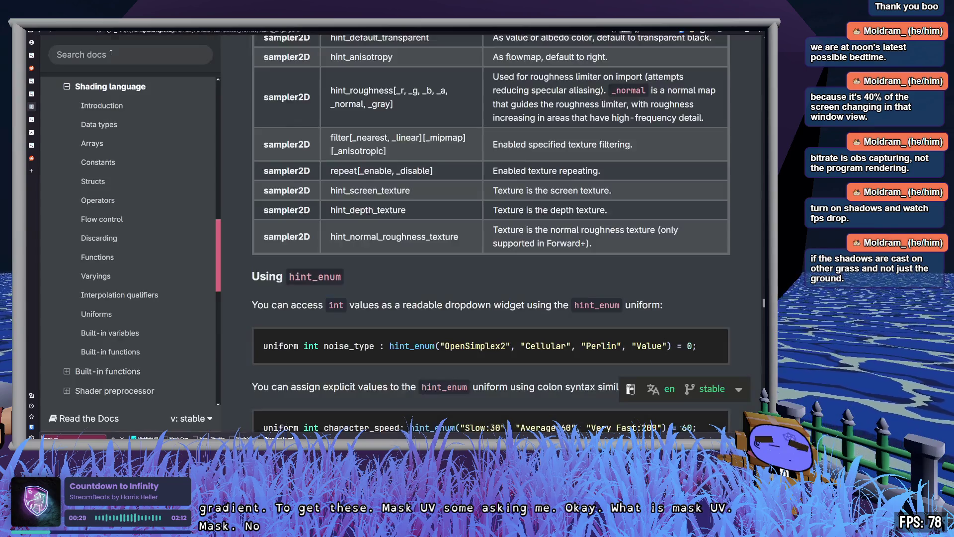
# - In the Reddit thread, inspect the mask_uv code and follow the godotshaders.com Interpolation snippet link
pyautogui.click(31, 157)
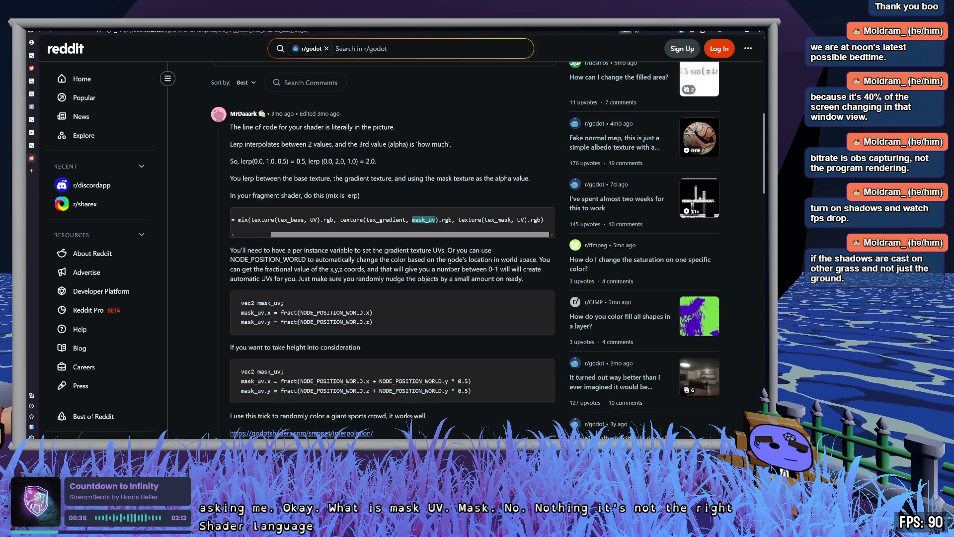
pyautogui.press('Return')
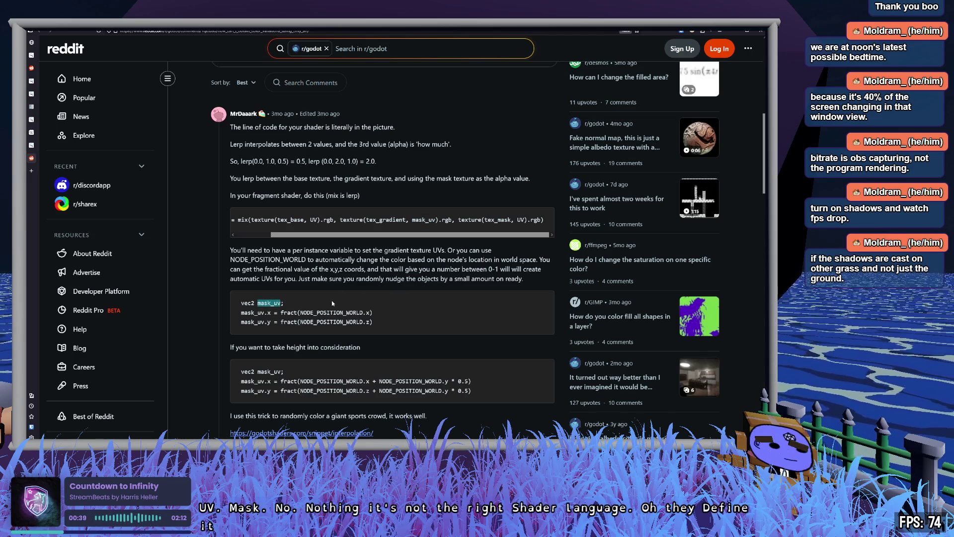
pyautogui.doubleClick(322, 313)
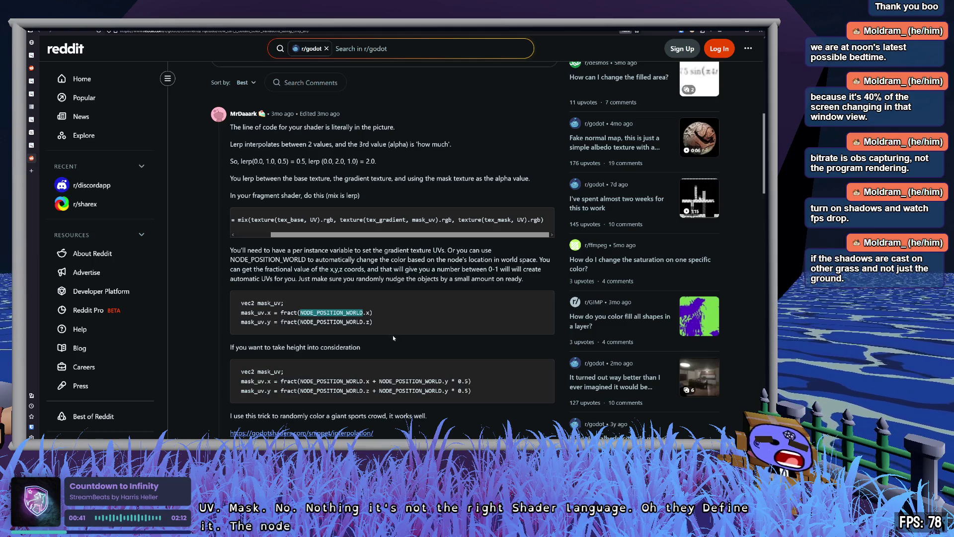
pyautogui.doubleClick(269, 372)
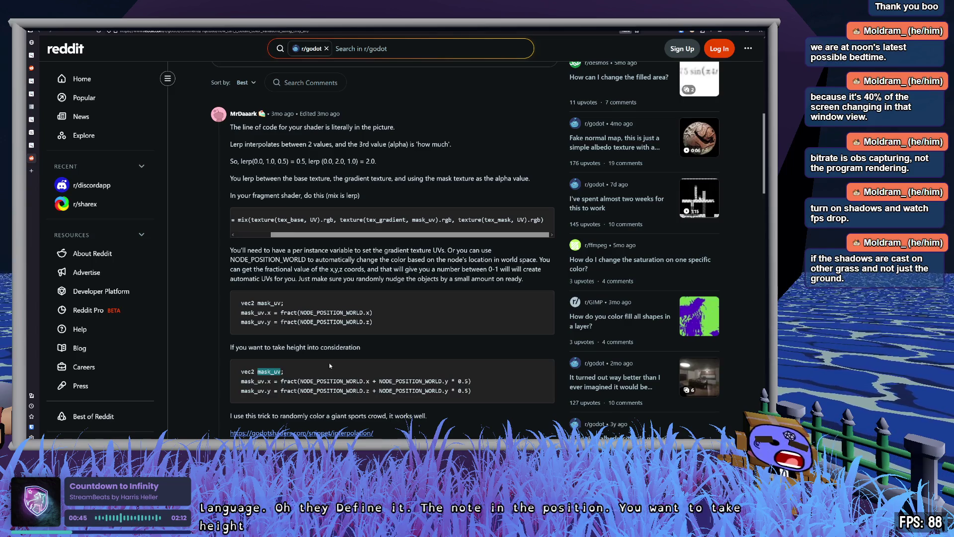
pyautogui.scroll(-2, 347, 368)
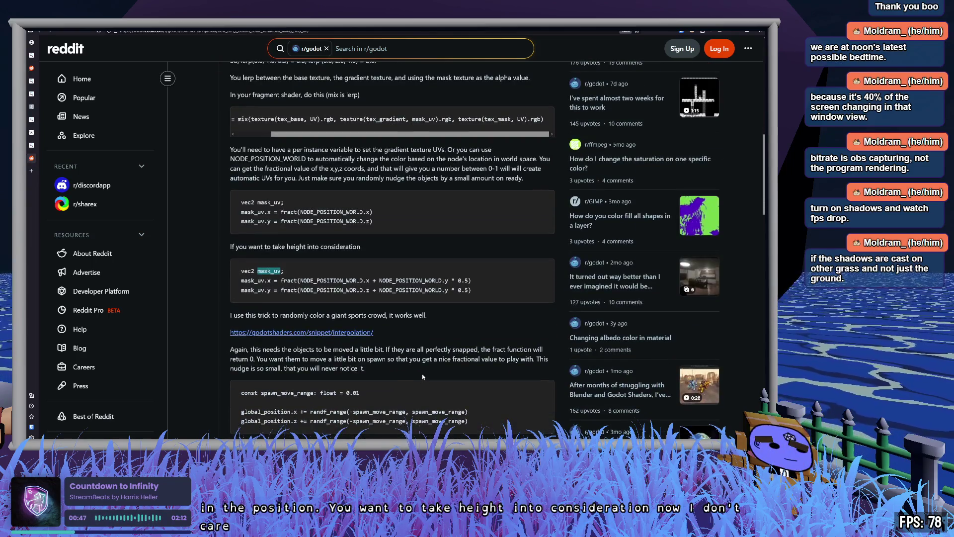
pyautogui.click(418, 365)
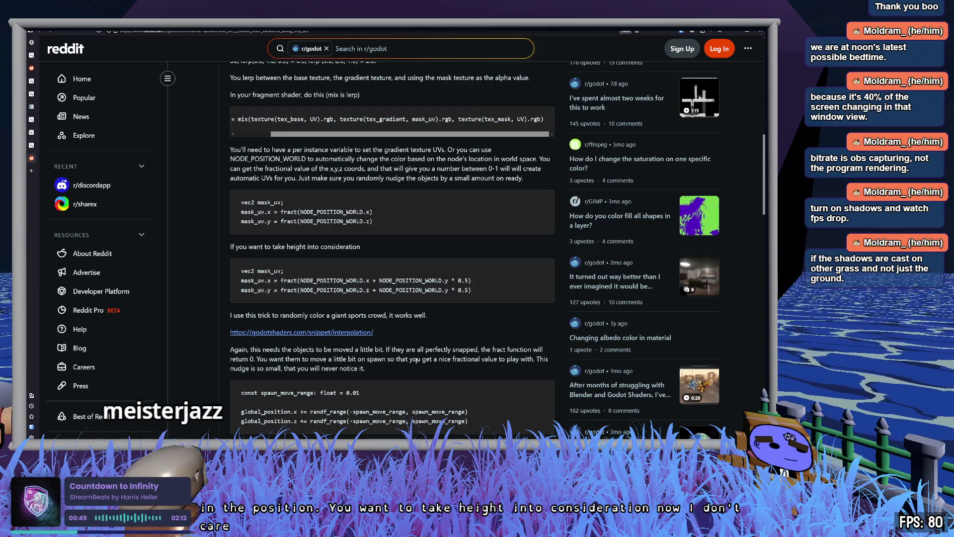
pyautogui.click(341, 332)
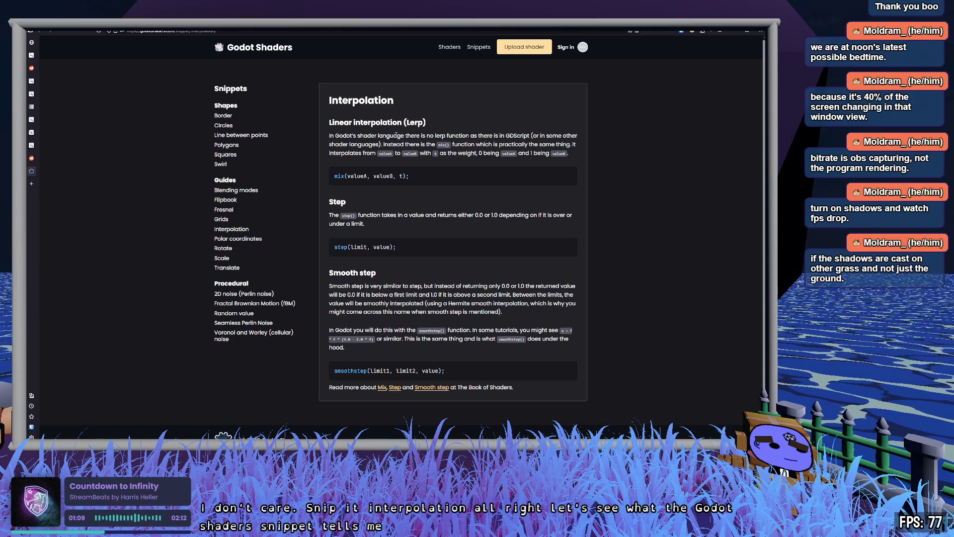
# - Read the snippet's Lerp explanation of mix's weight parameter, then open a blank tab
pyautogui.moveTo(459, 135); pyautogui.dragTo(521, 136)
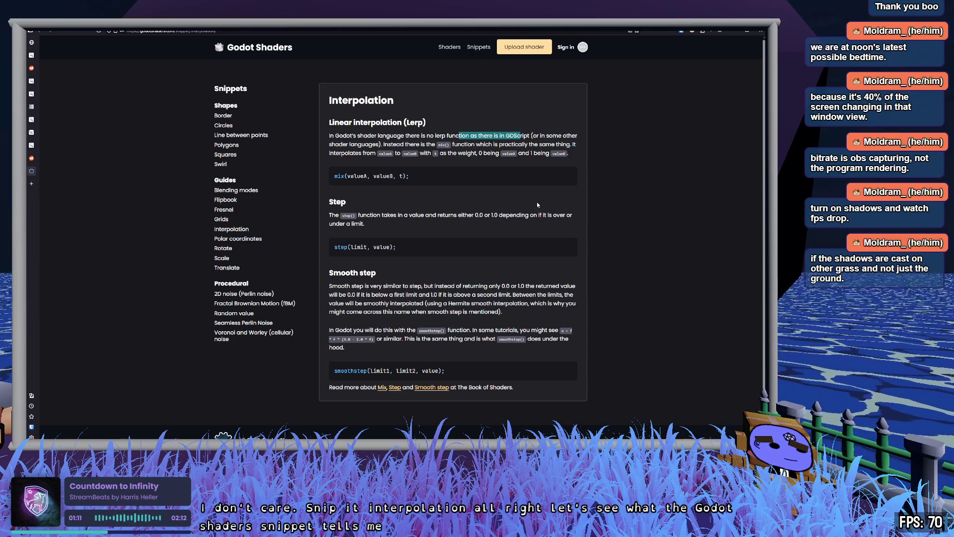
pyautogui.click(426, 143)
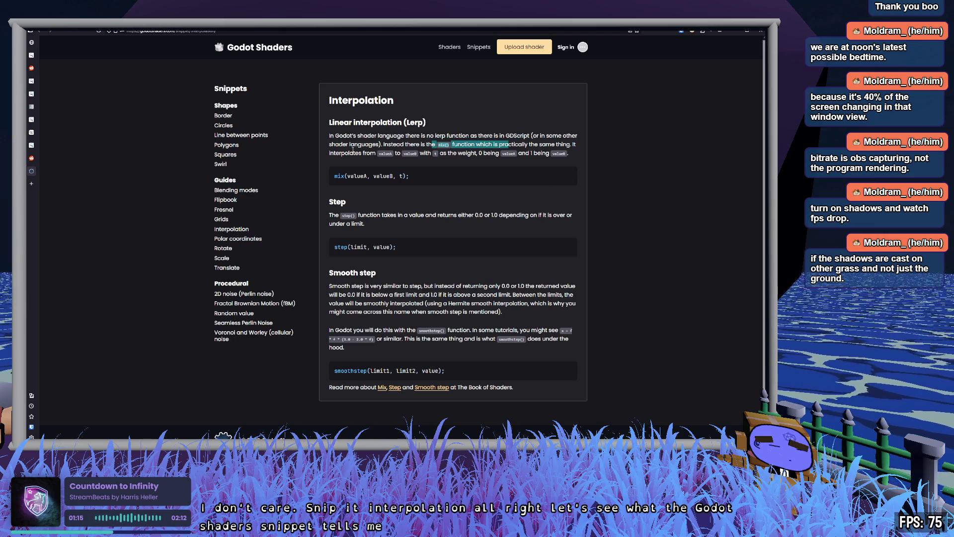
pyautogui.moveTo(354, 153); pyautogui.dragTo(492, 154)
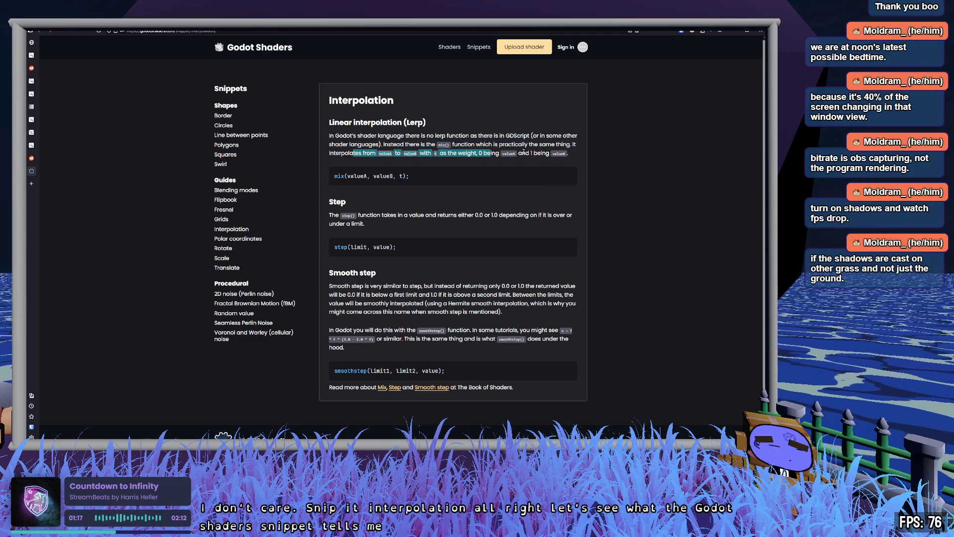
pyautogui.click(523, 153)
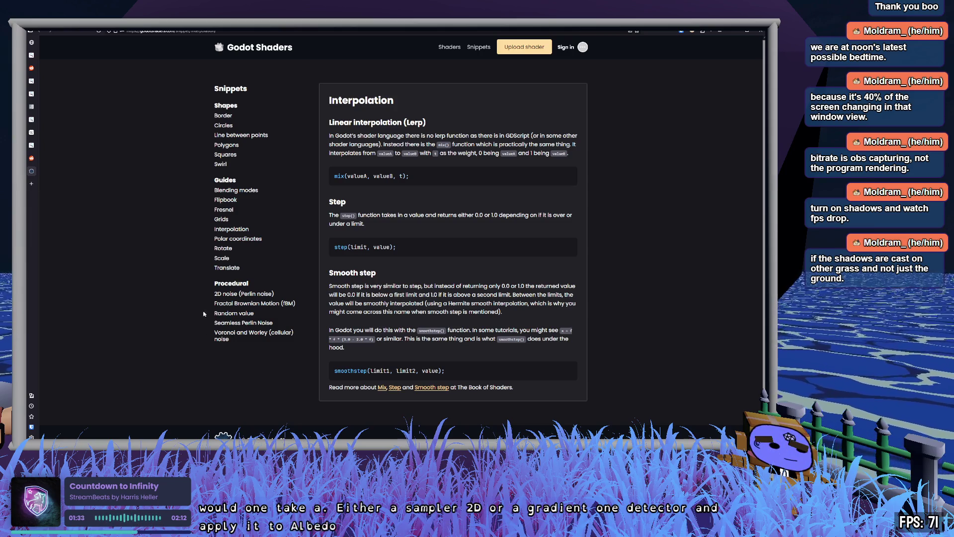
pyautogui.hotkey('ctrl', 't')
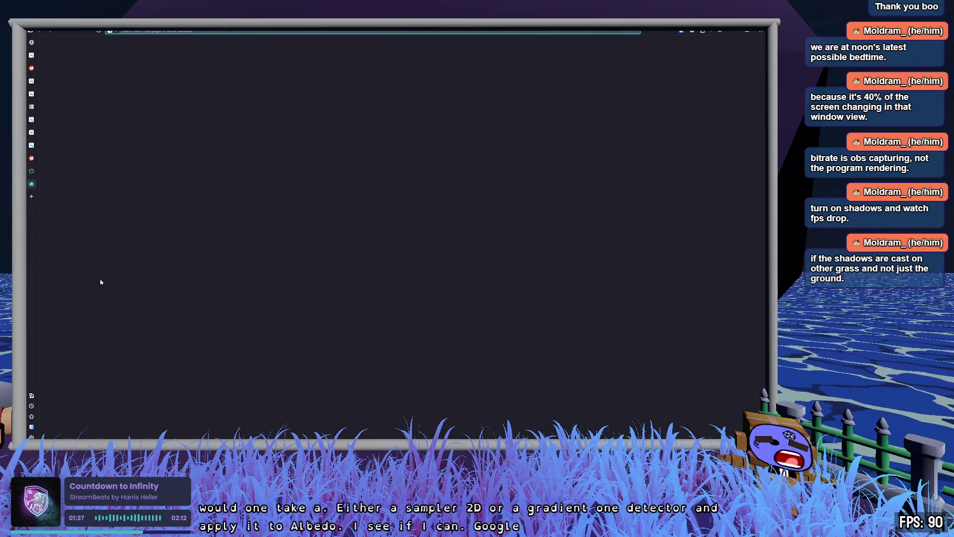
# - Search Startpage for 'godot gradienttexture1d to albedo shader' and open the 'Tiling the albedo texture in a shader' thread
pyautogui.write('godot grad')
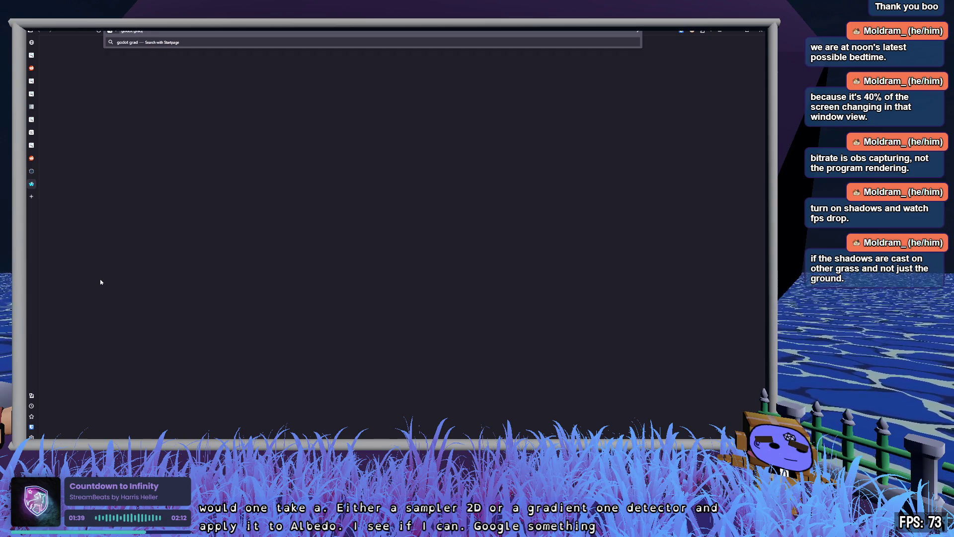
pyautogui.press('BackSpace')
pyautogui.press('BackSpace')
pyautogui.press('BackSpace')
pyautogui.write('nttexture1d to')
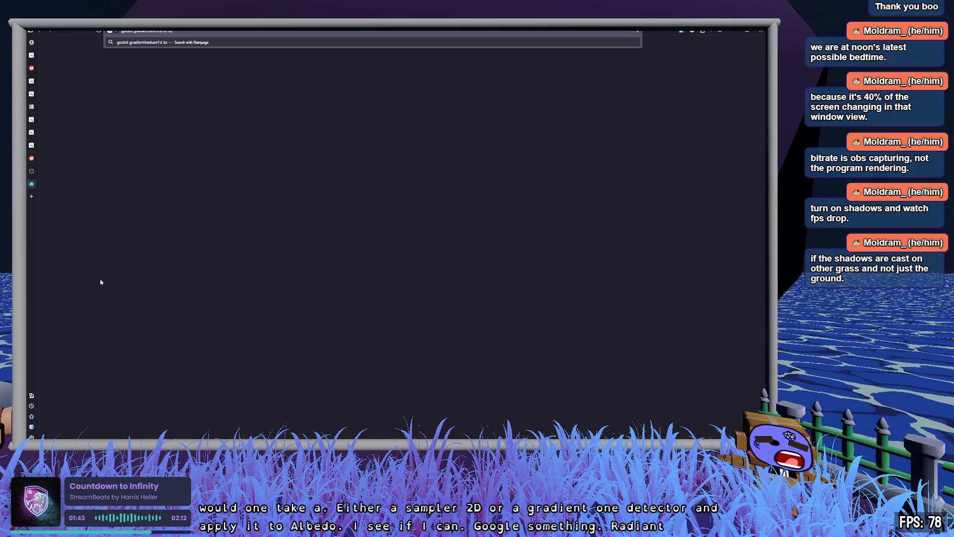
pyautogui.write(' albedo shad')
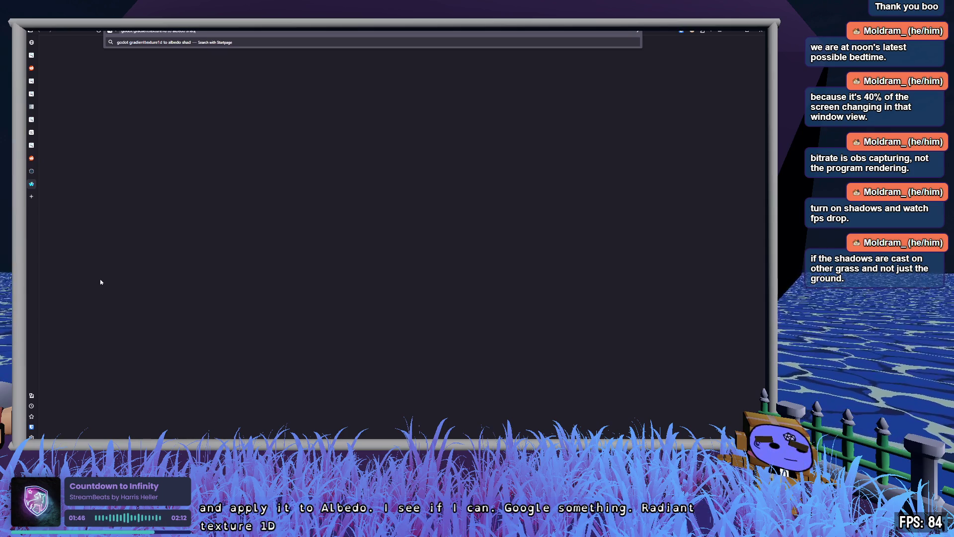
pyautogui.press('Return')
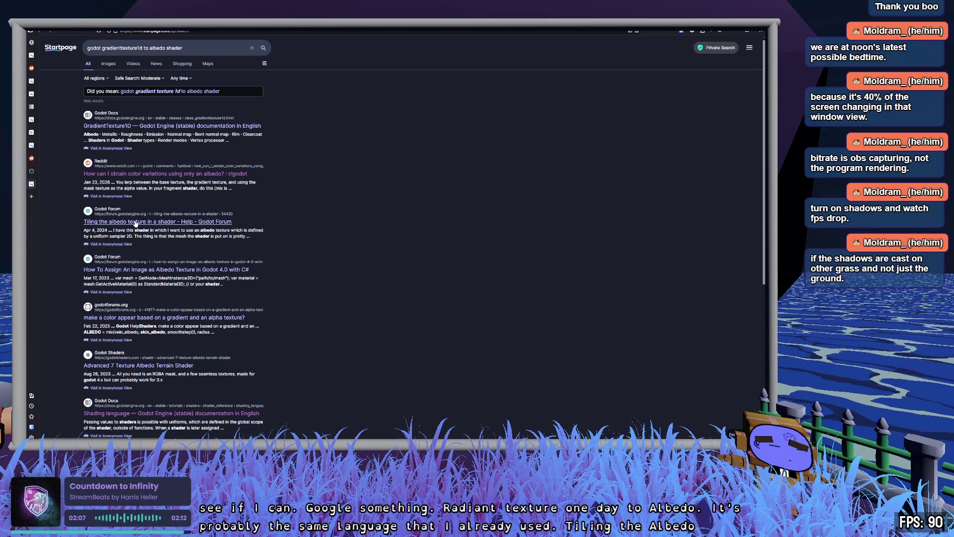
pyautogui.click(136, 222)
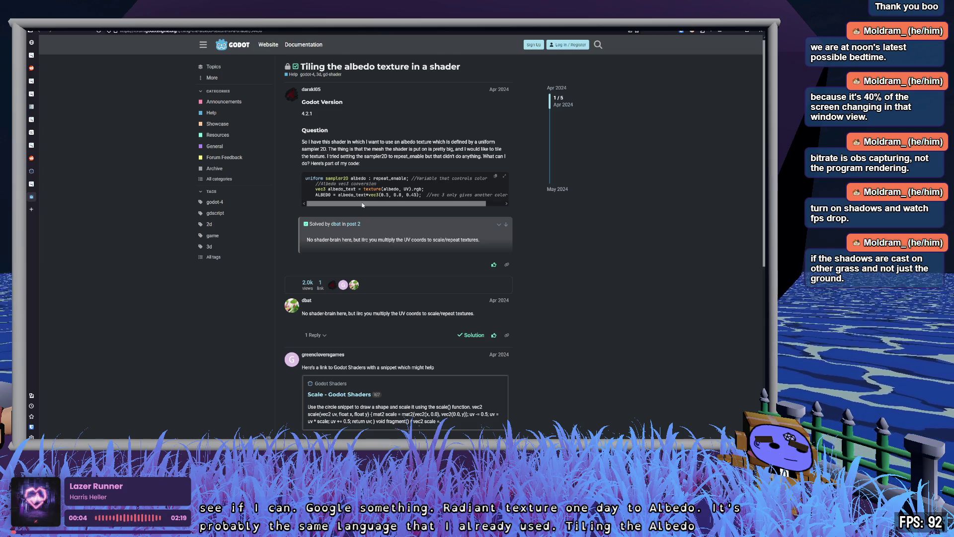
# - Examine the forum's texture(albedo, UV).rgb sampling line and repeat_enable uniform, then return to Godot
pyautogui.moveTo(364, 188); pyautogui.dragTo(425, 190)
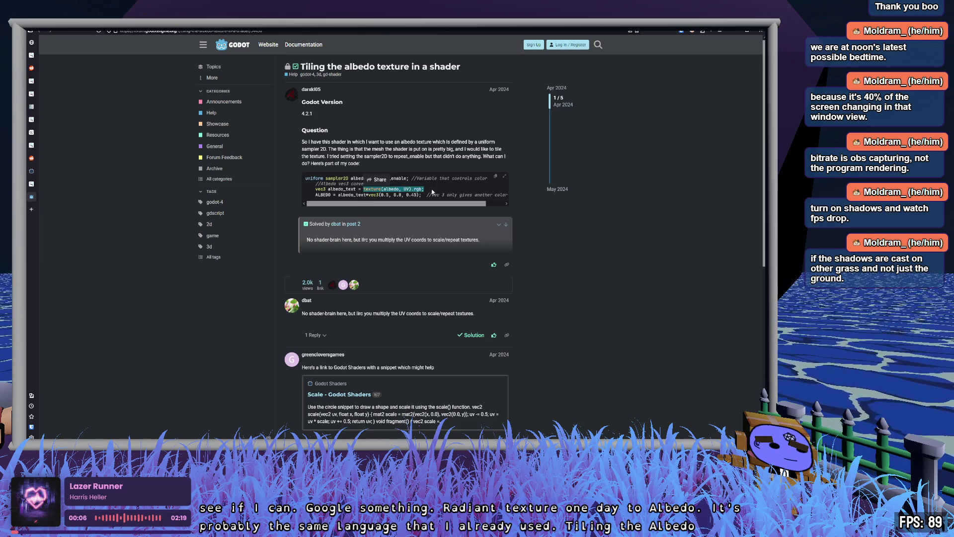
pyautogui.click(434, 180)
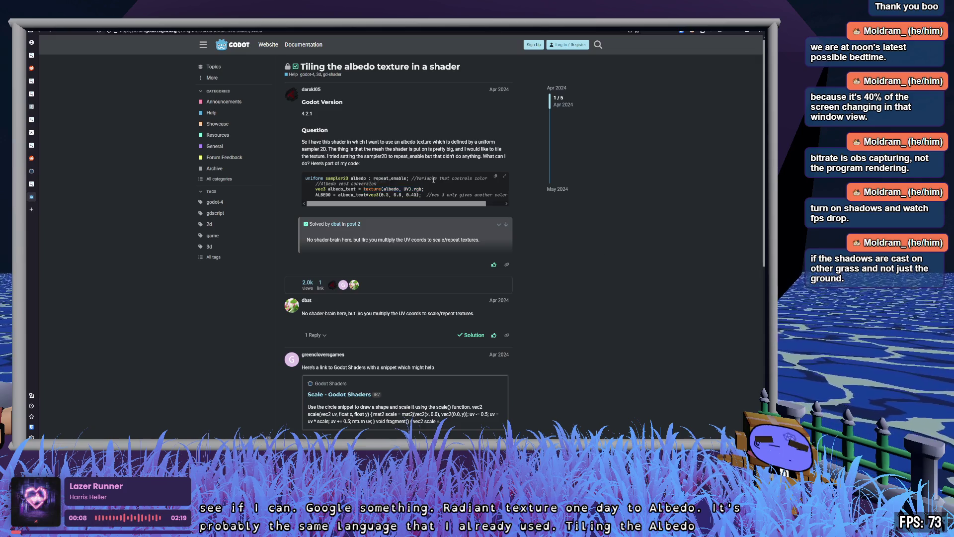
pyautogui.doubleClick(389, 178)
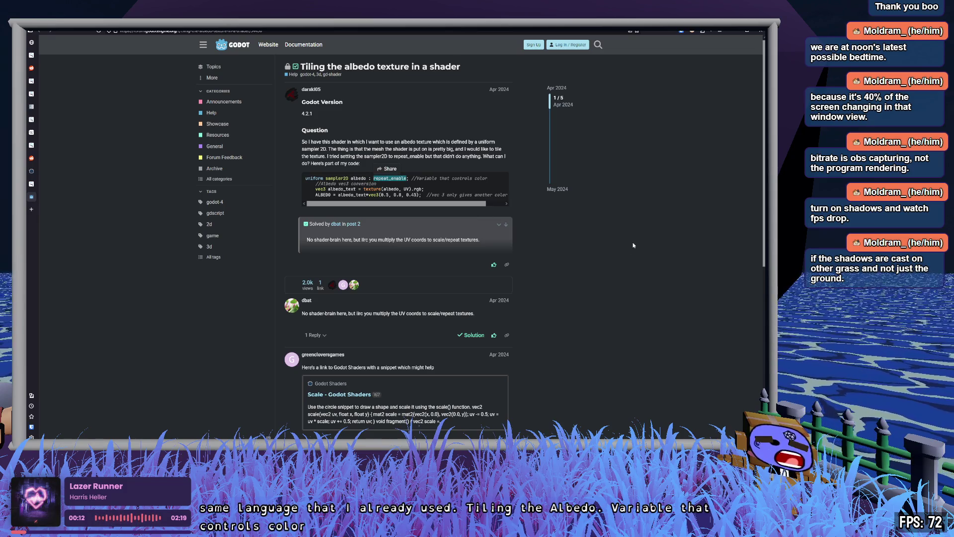
pyautogui.doubleClick(391, 188)
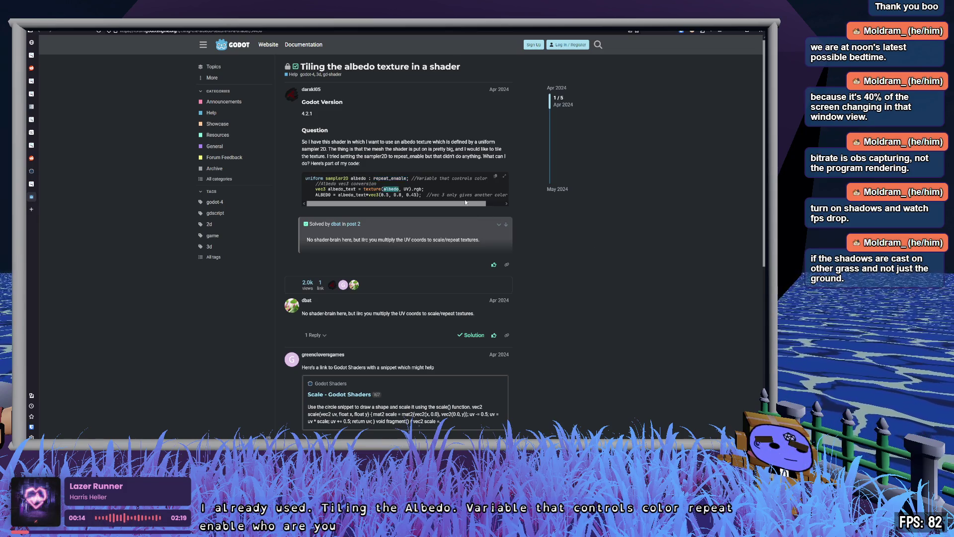
pyautogui.click(359, 186)
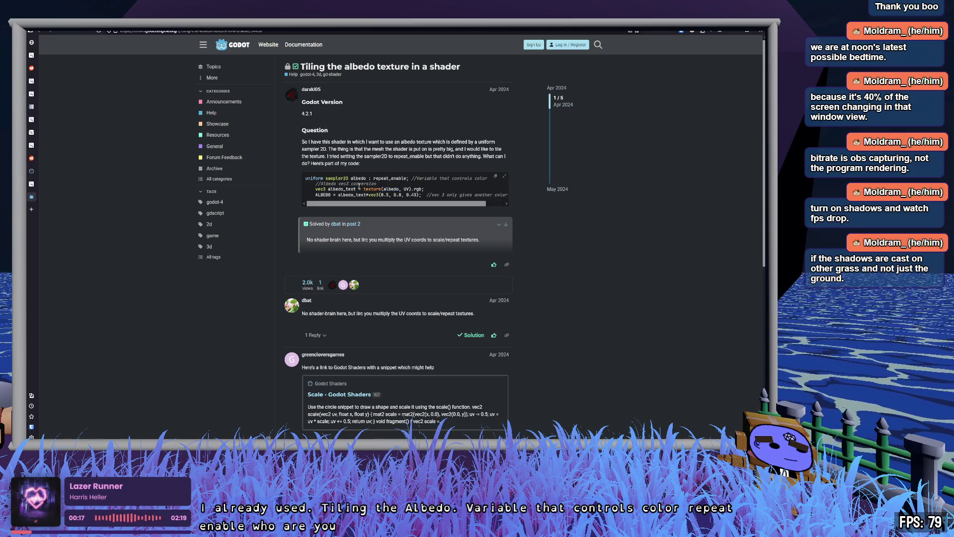
pyautogui.moveTo(362, 190); pyautogui.dragTo(424, 189)
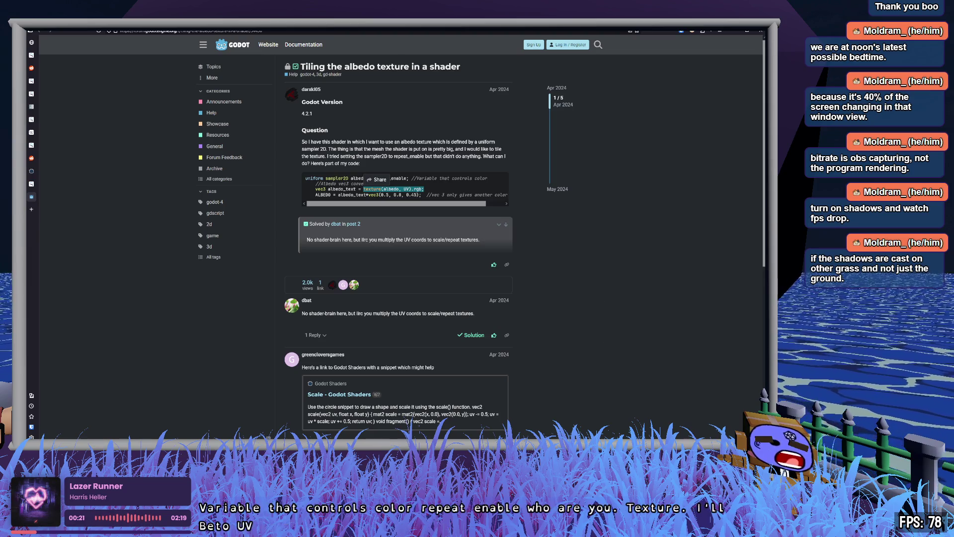
pyautogui.hotkey('alt', 'Tab')
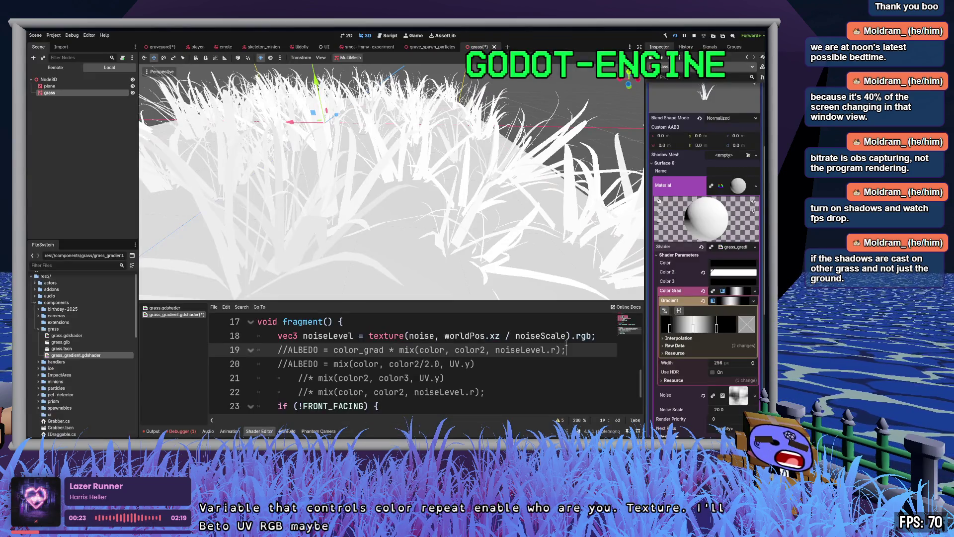
# - Start a new vec3 color_grad line 19 above the commented ALBEDO line
pyautogui.press('Up')
pyautogui.press('End')
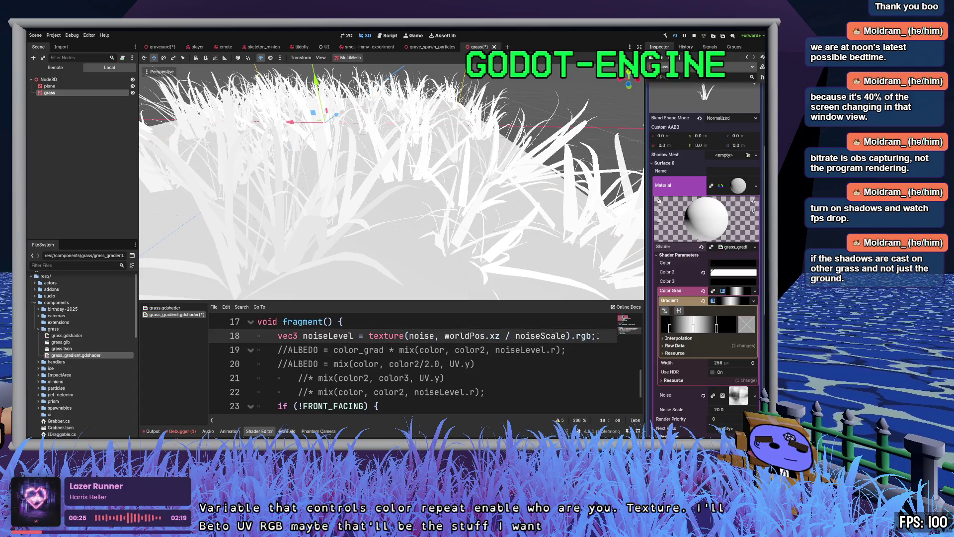
pyautogui.press('Return')
pyautogui.write('vec3 color_grad')
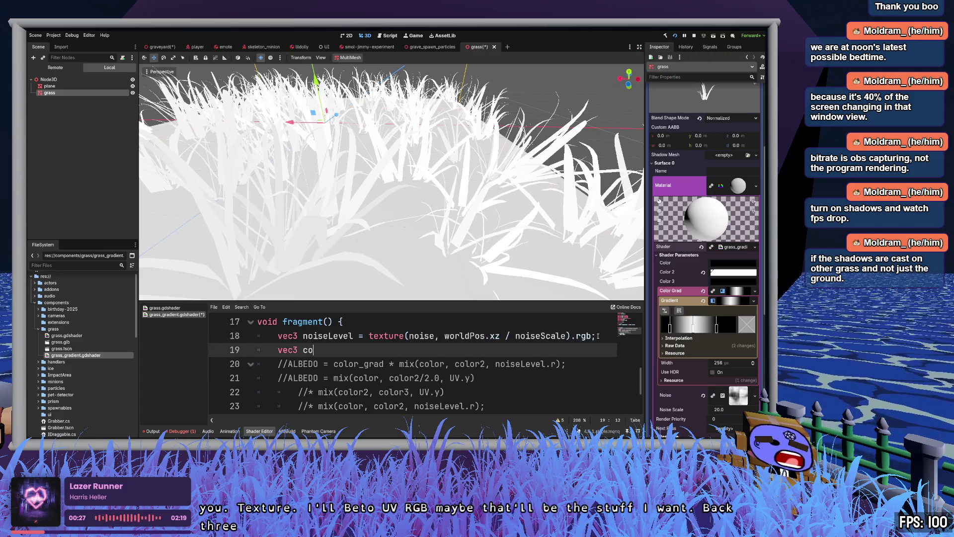
pyautogui.scroll(5, 416, 346)
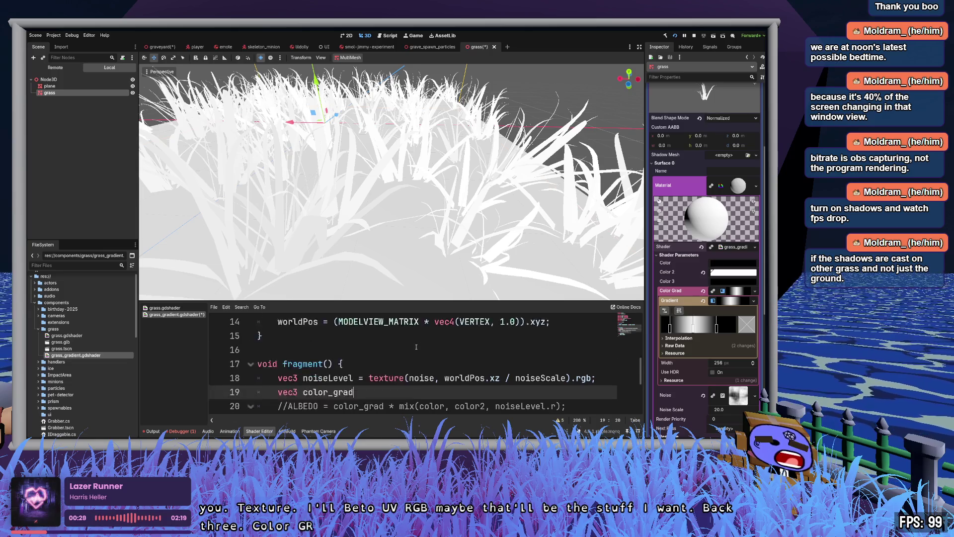
pyautogui.scroll(-6, 415, 346)
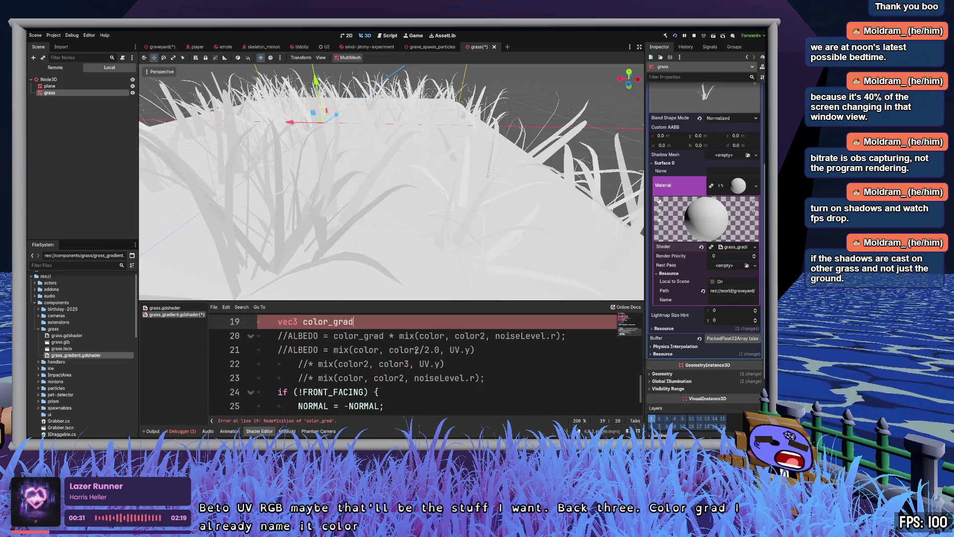
pyautogui.scroll(1, 410, 370)
pyautogui.press('BackSpace')
pyautogui.press('BackSpace')
pyautogui.press('BackSpace')
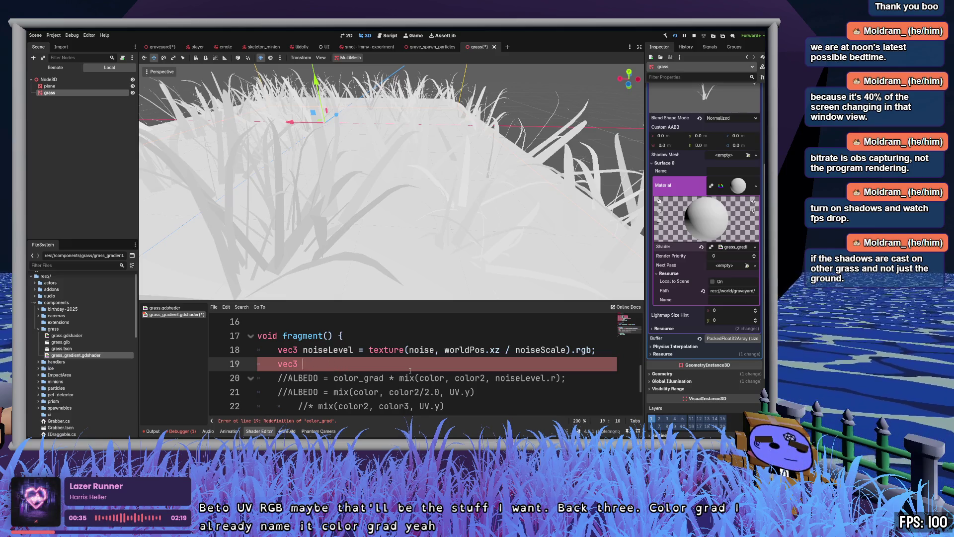
pyautogui.scroll(4, 410, 371)
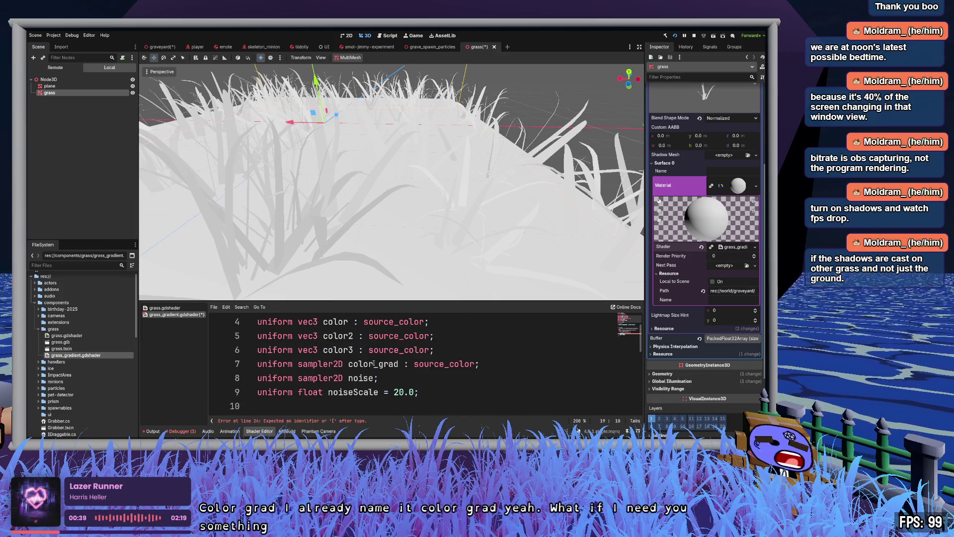
# - Rename the uniform to sampler_grad and complete line 19 as vec3 color_grad = texture(sampler_grad, UV).rgb
pyautogui.click(370, 365)
pyautogui.press('BackSpace')
pyautogui.press('BackSpace')
pyautogui.press('BackSpace')
pyautogui.press('BackSpace')
pyautogui.press('BackSpace')
pyautogui.write('sampler')
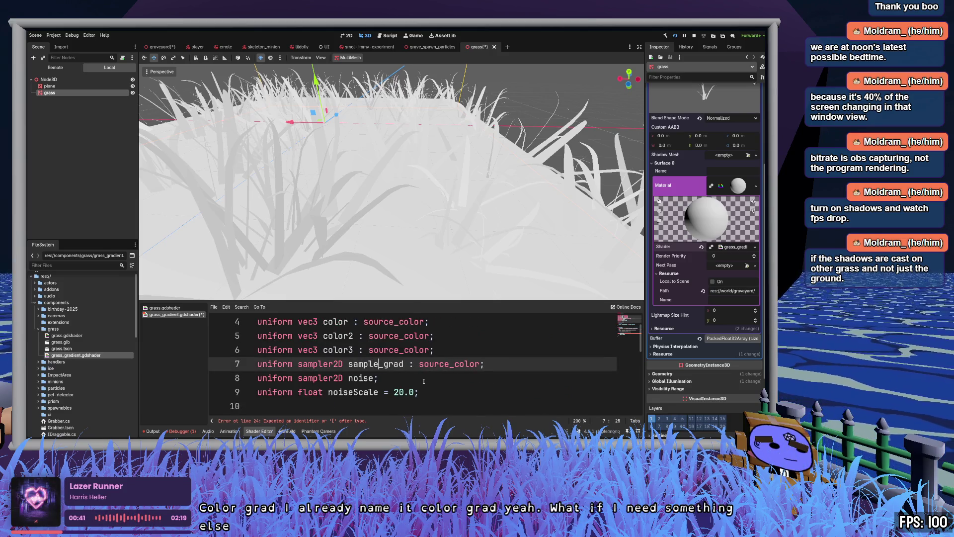
pyautogui.scroll(-4, 356, 358)
pyautogui.scroll(-1, 356, 357)
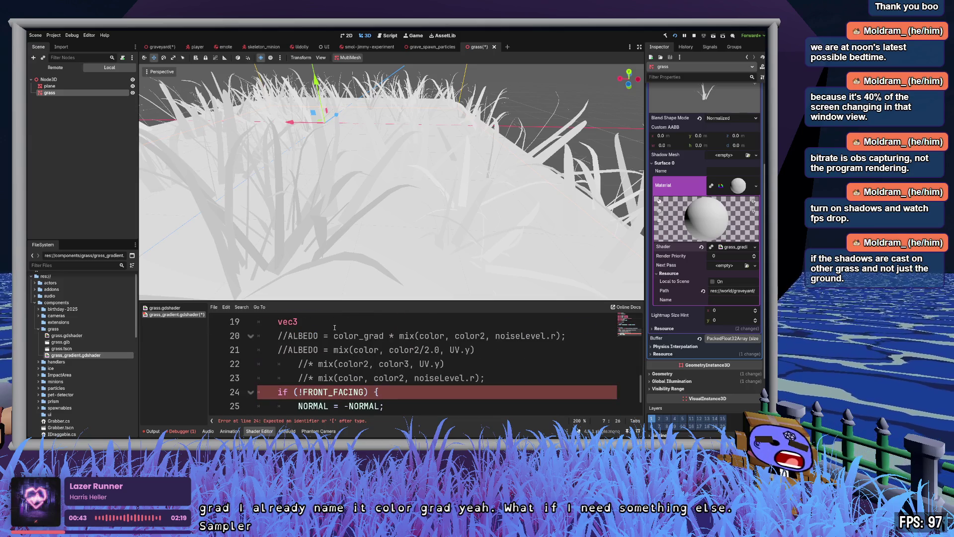
pyautogui.click(334, 326)
pyautogui.write('color_gra')
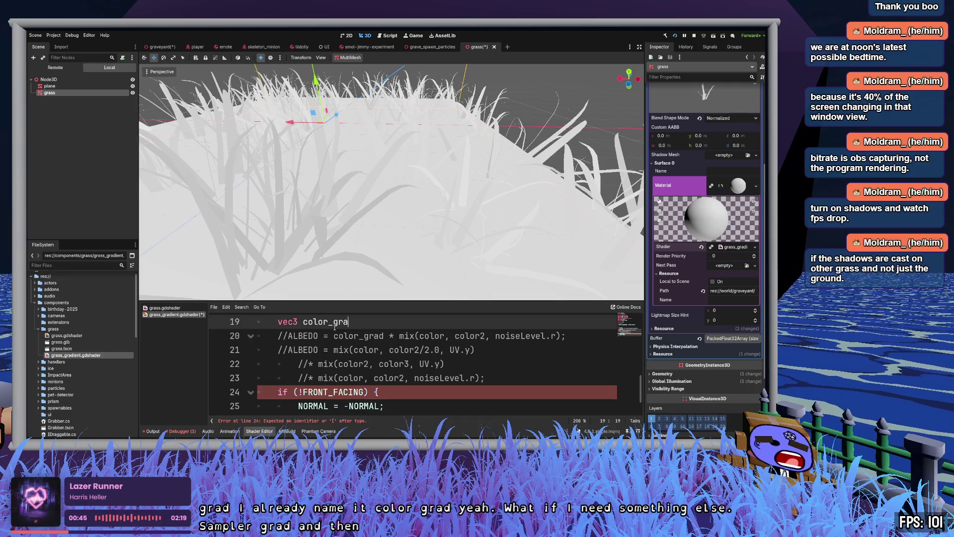
pyautogui.write('d')
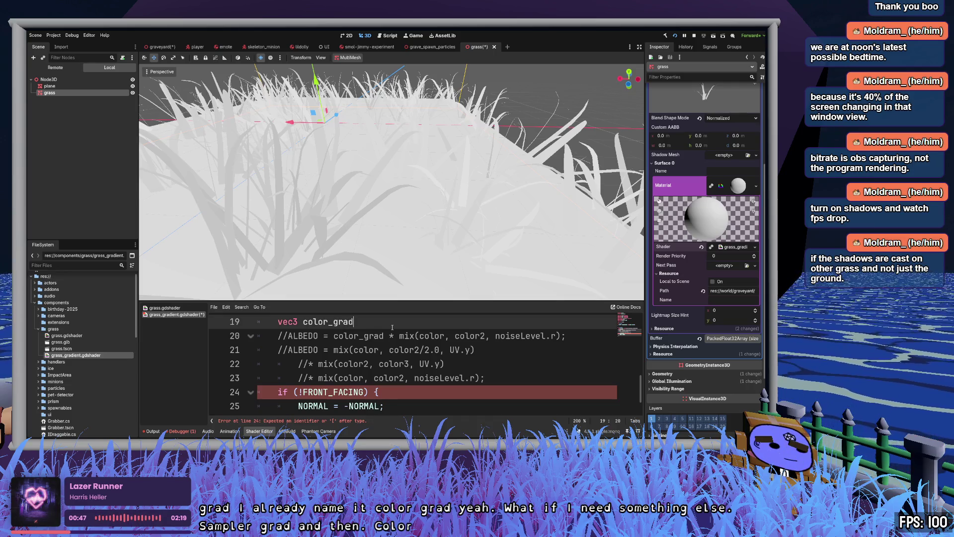
pyautogui.write(' = texture(')
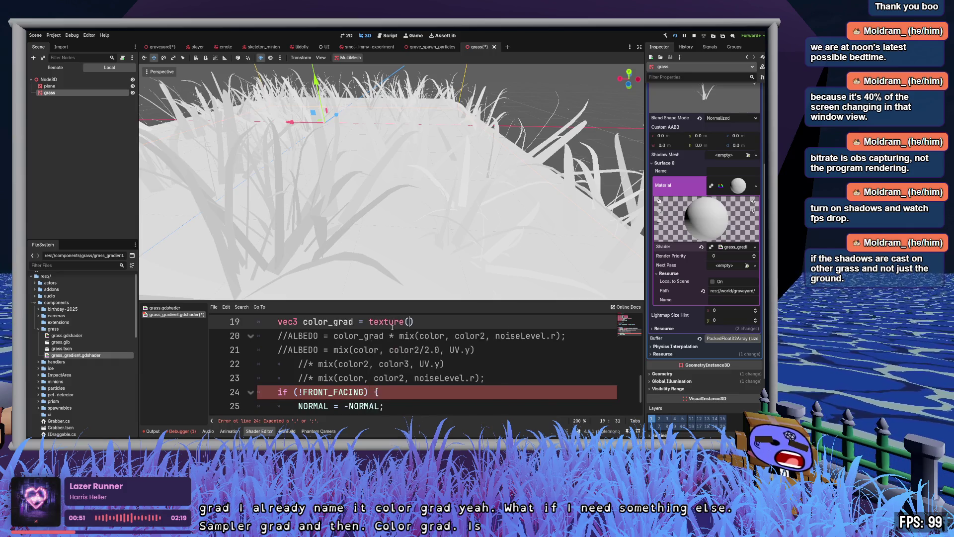
pyautogui.write('sampler_')
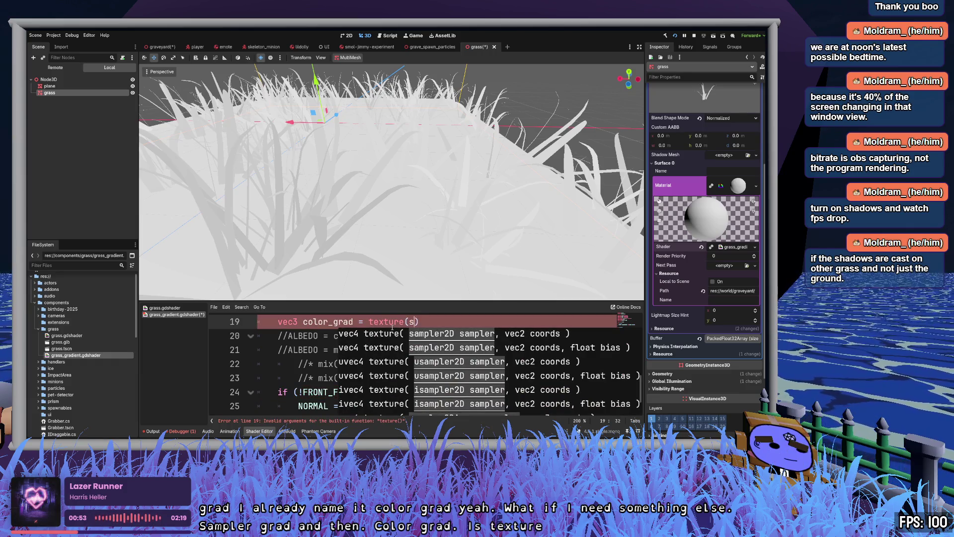
pyautogui.write('grad, ')
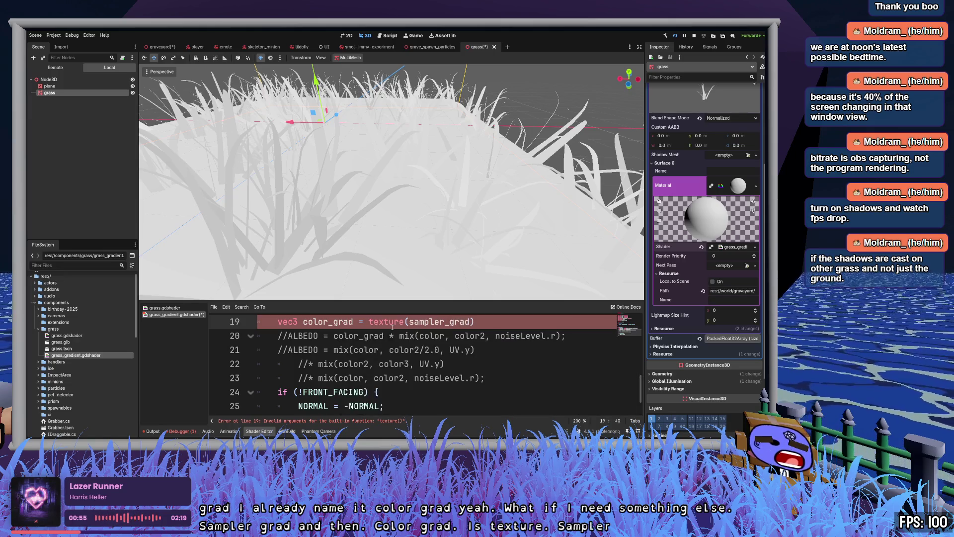
pyautogui.write('UV).rgb')
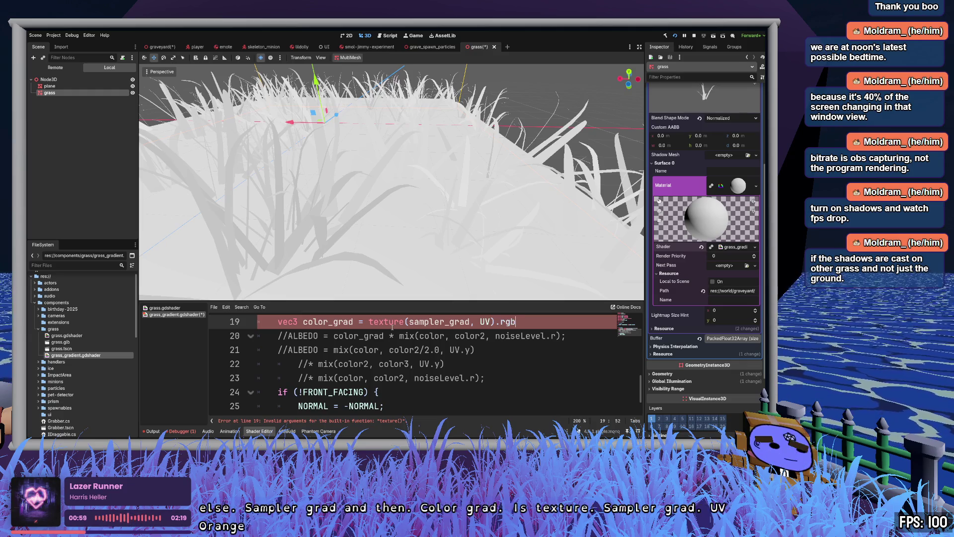
pyautogui.press('BackSpace')
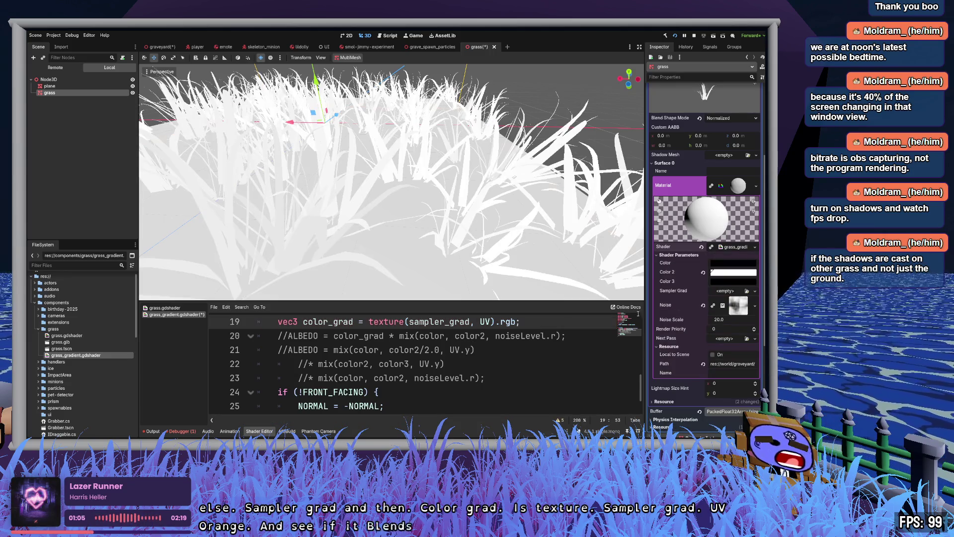
# - Give Sampler Grad a new GradientTexture1D and adjust its white and black stops
pyautogui.click(755, 291)
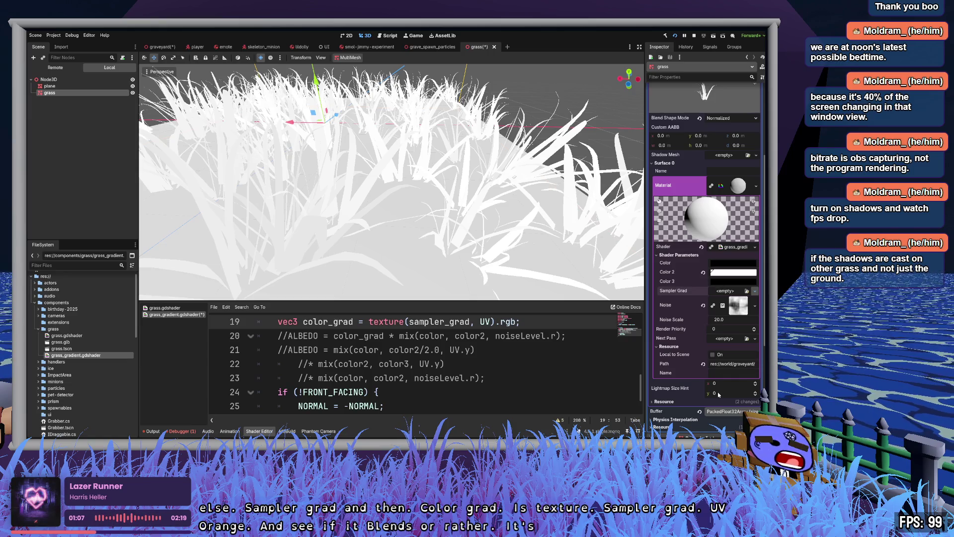
pyautogui.click(724, 274)
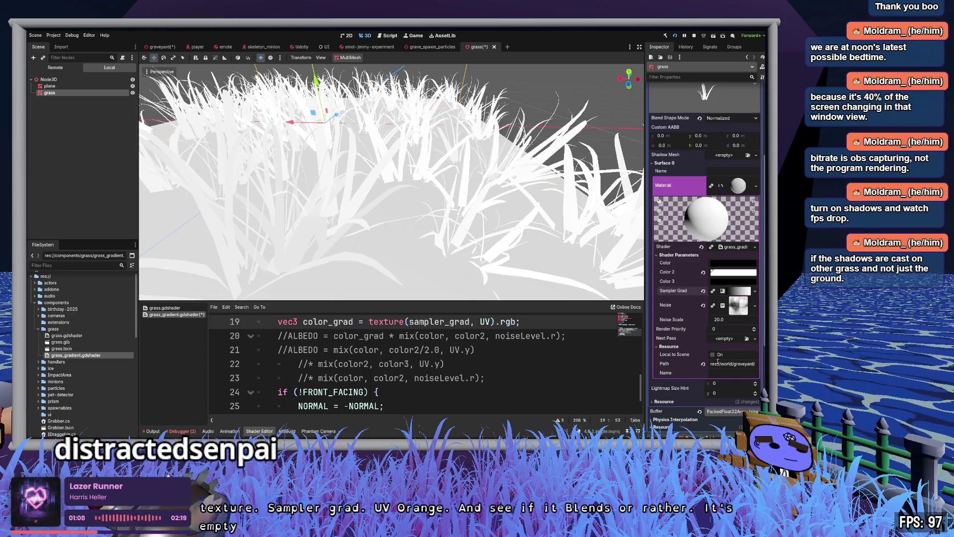
pyautogui.click(740, 291)
pyautogui.click(731, 301)
pyautogui.moveTo(731, 326)
pyautogui.mouseDown()
pyautogui.moveTo(698, 326)
pyautogui.moveTo(761, 326)
pyautogui.mouseUp()
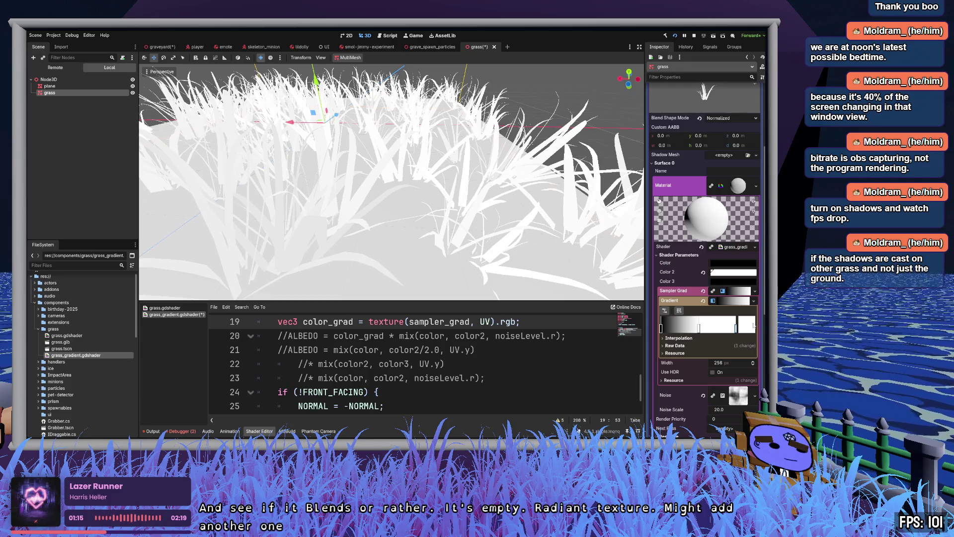
pyautogui.rightClick(737, 326)
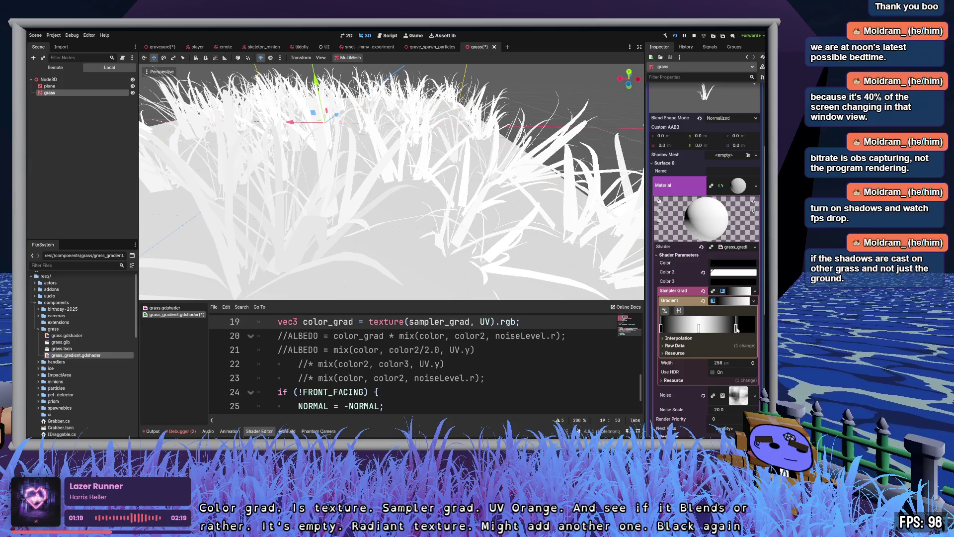
pyautogui.moveTo(736, 327); pyautogui.dragTo(670, 328)
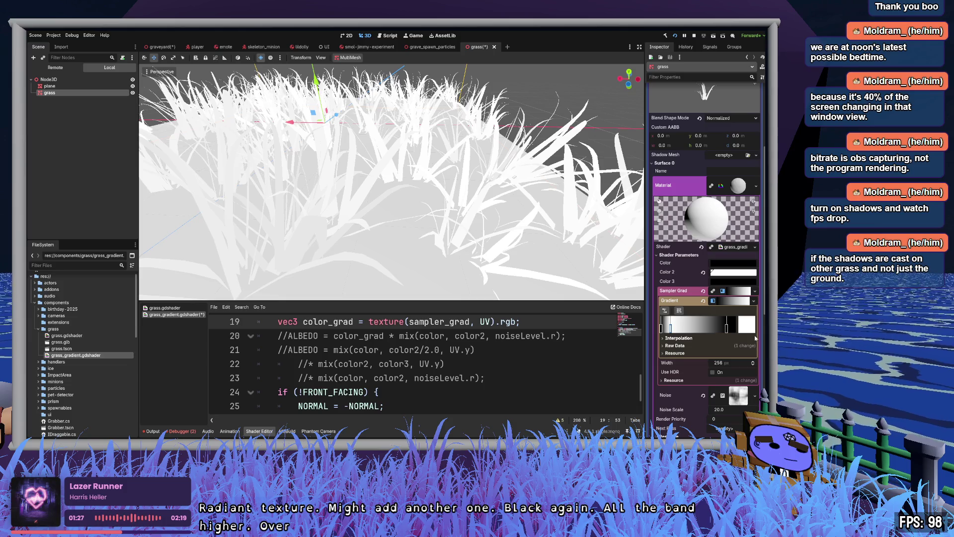
# - Start a new shader line below the color_grad lookup on line 19
pyautogui.click(543, 349)
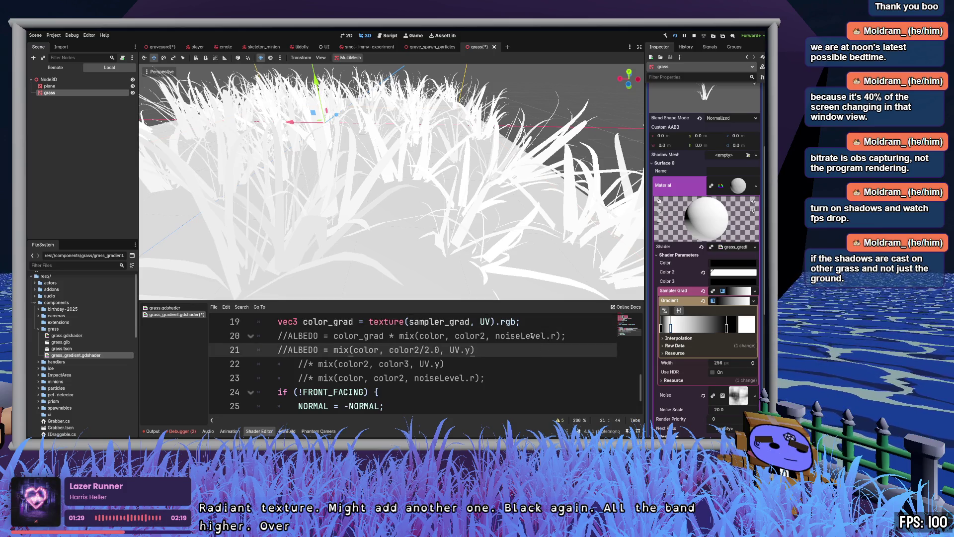
pyautogui.click(522, 320)
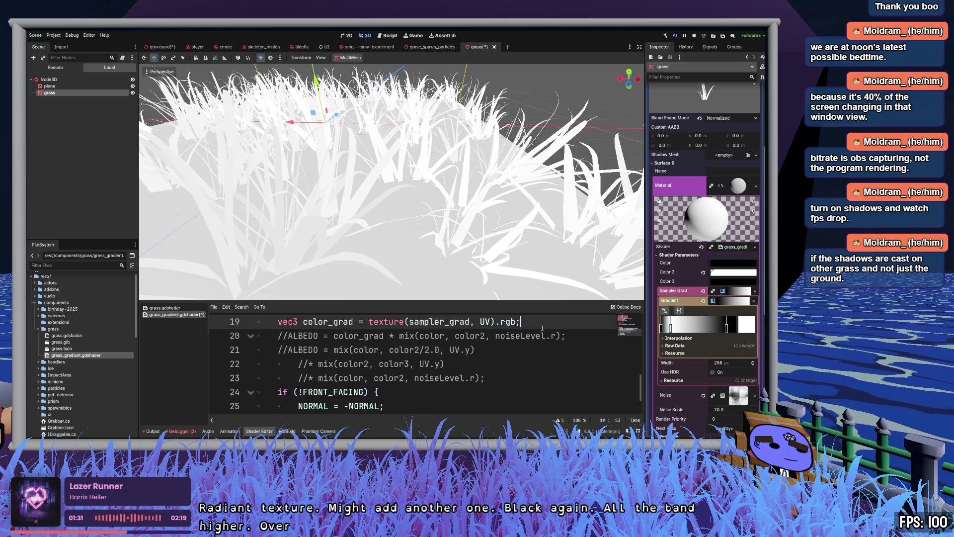
pyautogui.press('Return')
# - Write ALBEDO = color_grad; on line 20 and fly the camera into the grass to inspect it
pyautogui.write('ALBE')
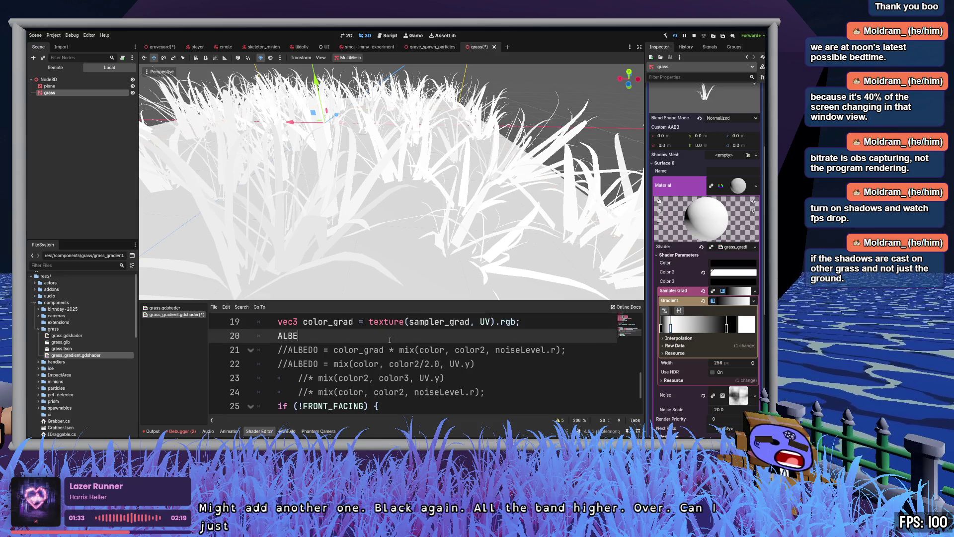
pyautogui.write('DO')
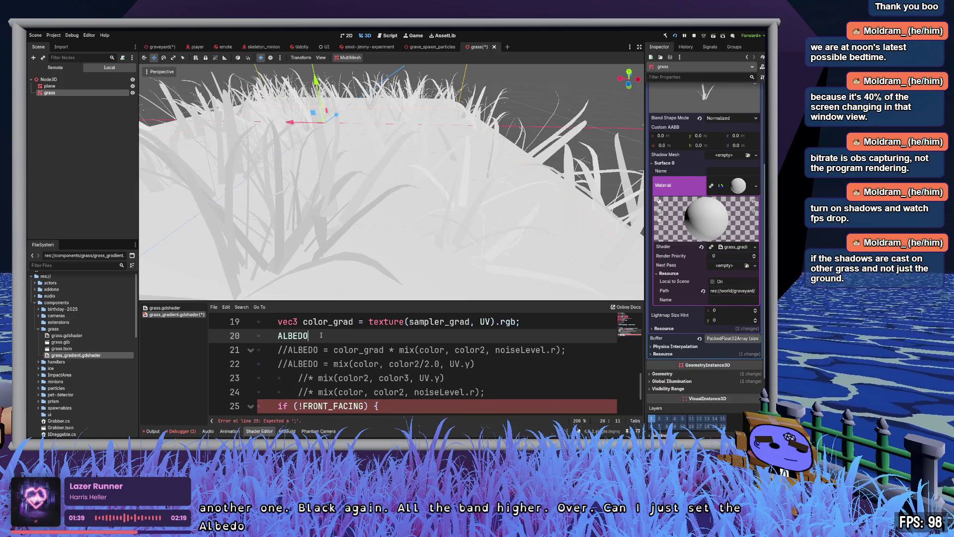
pyautogui.write(' = color_grad;')
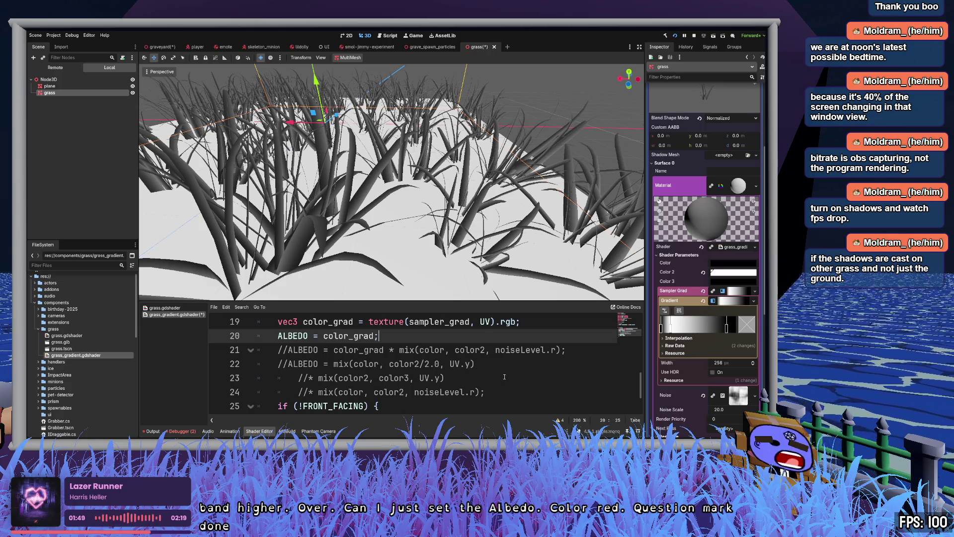
pyautogui.moveTo(388, 189); pyautogui.dragTo(278, 198)
pyautogui.press('w')
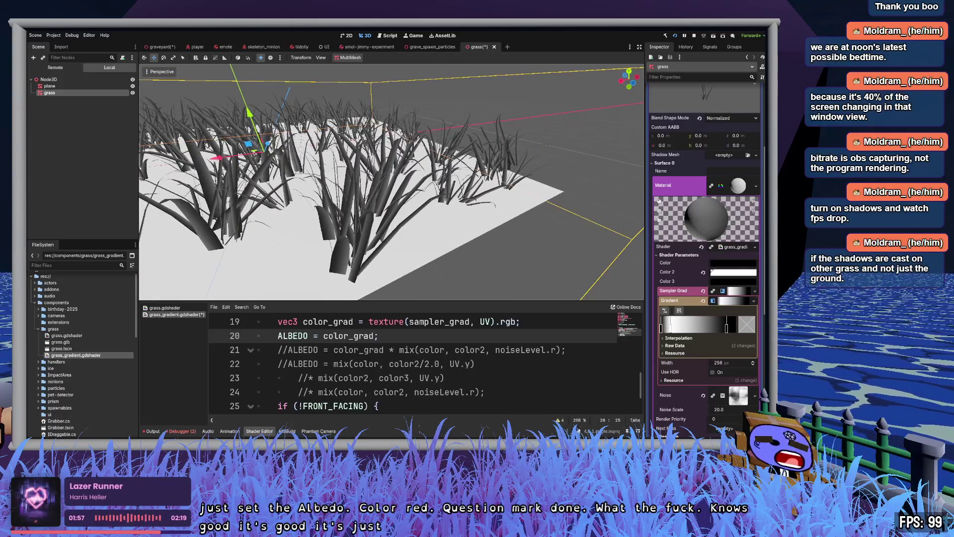
pyautogui.press('w')
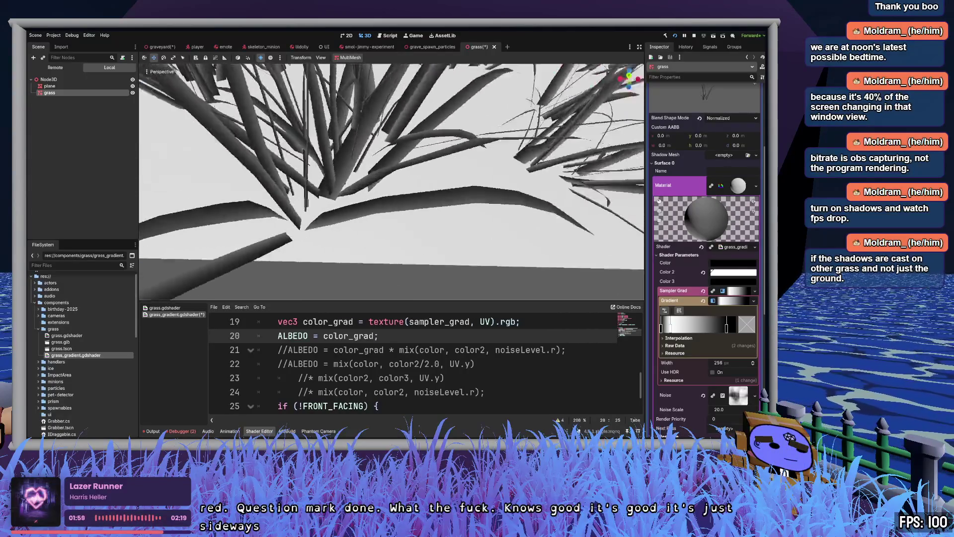
# - Briefly try UV.y in the gradient lookup, revert it, and view the blades from other angles
pyautogui.click(491, 322)
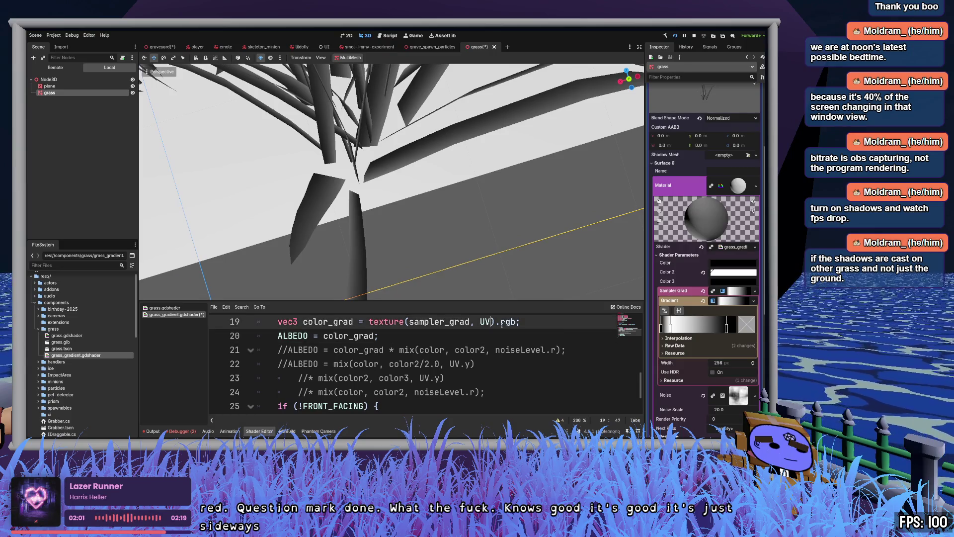
pyautogui.write('.y')
pyautogui.press('End')
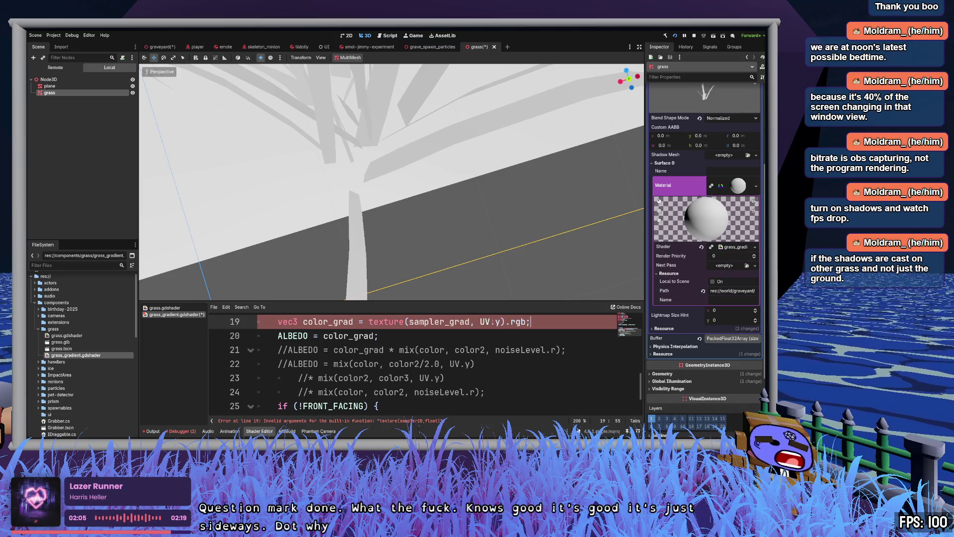
pyautogui.press('Delete')
pyautogui.press('Delete')
pyautogui.press('End')
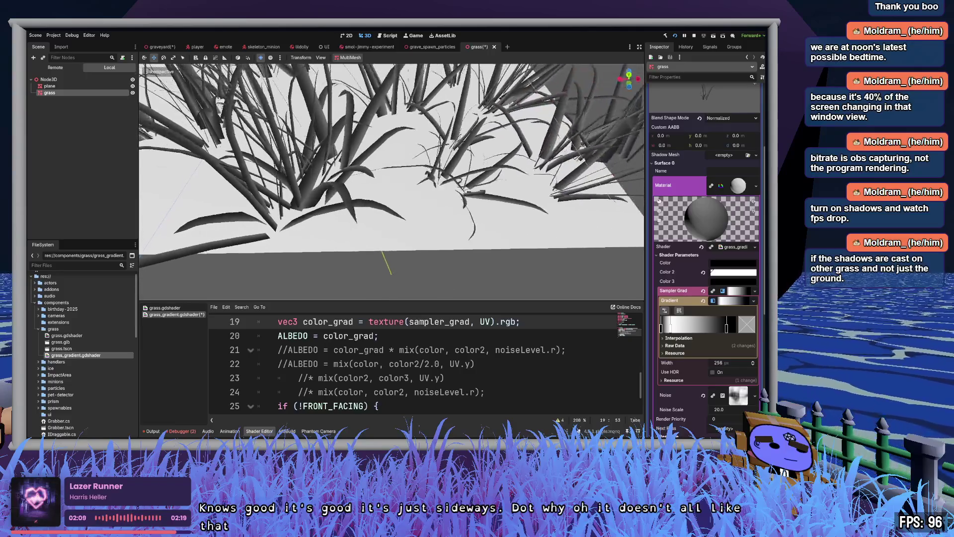
pyautogui.press('w')
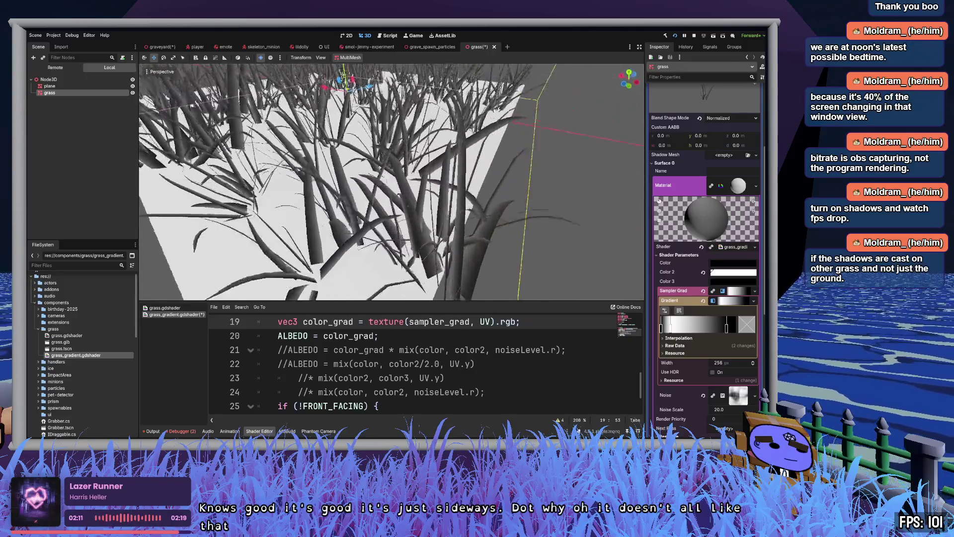
pyautogui.press('w')
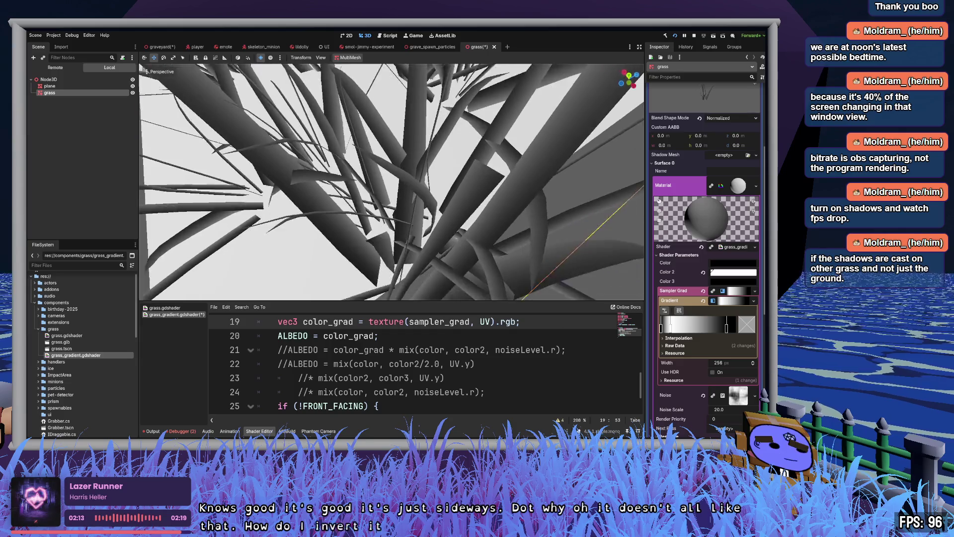
pyautogui.press('w')
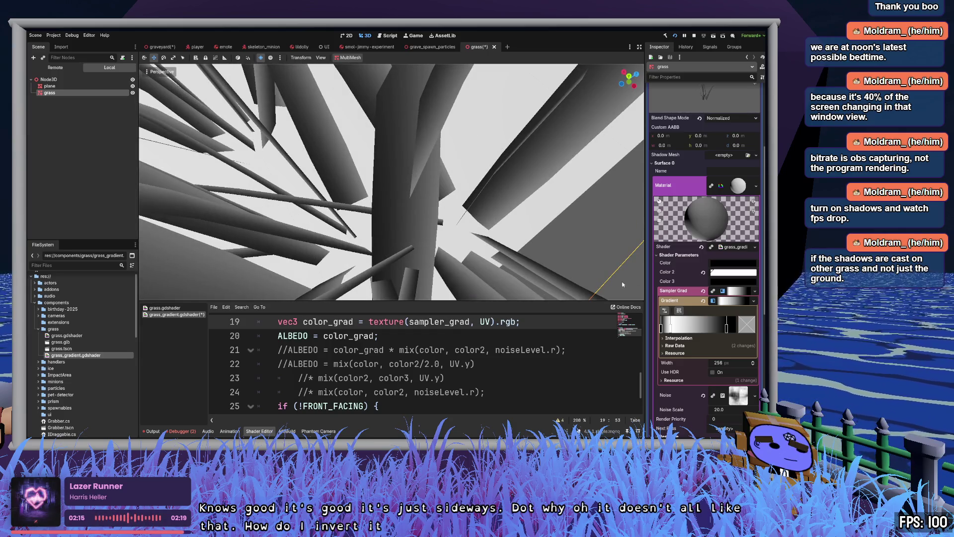
# - Add a purple middle stop to the Sampler Grad gradient and shift the stops left, zooming out
pyautogui.doubleClick(701, 326)
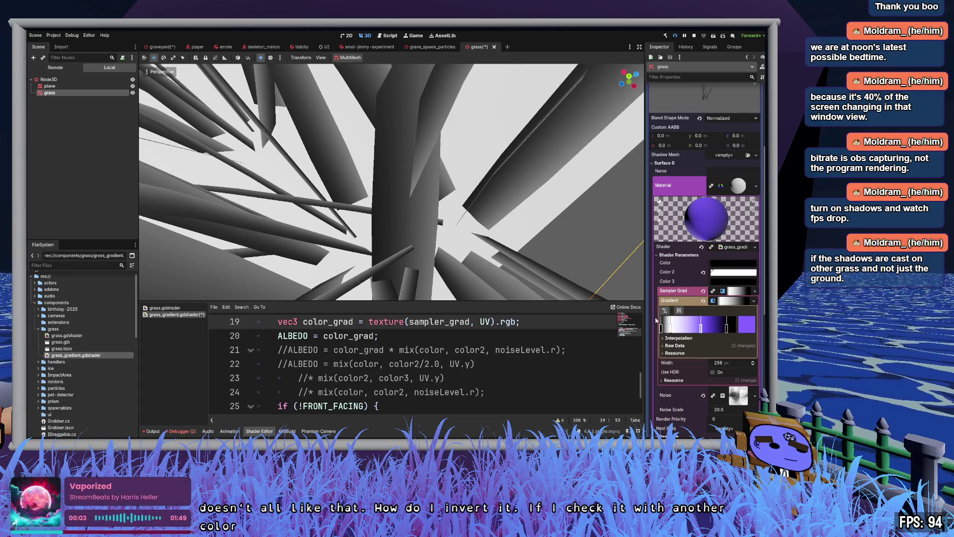
pyautogui.moveTo(701, 329); pyautogui.dragTo(664, 328)
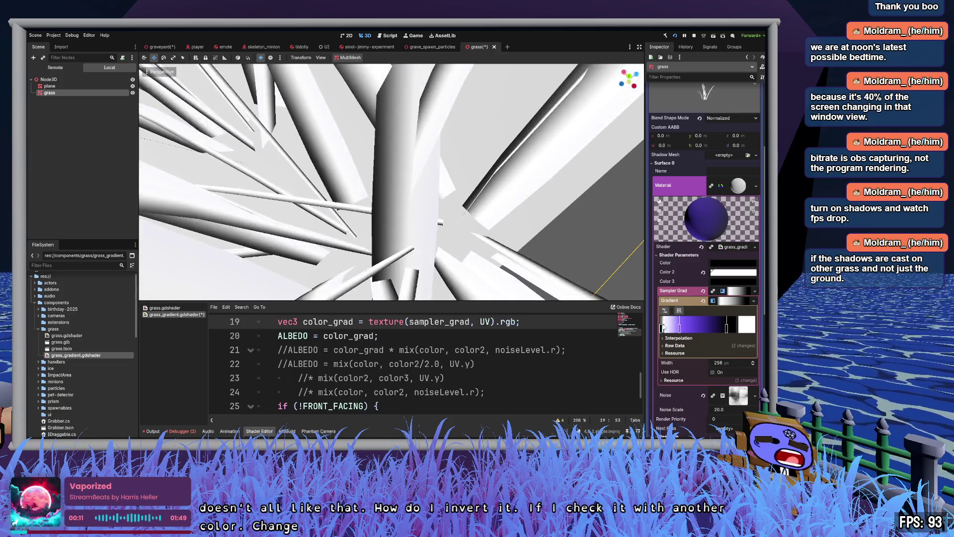
pyautogui.moveTo(679, 328); pyautogui.dragTo(664, 328)
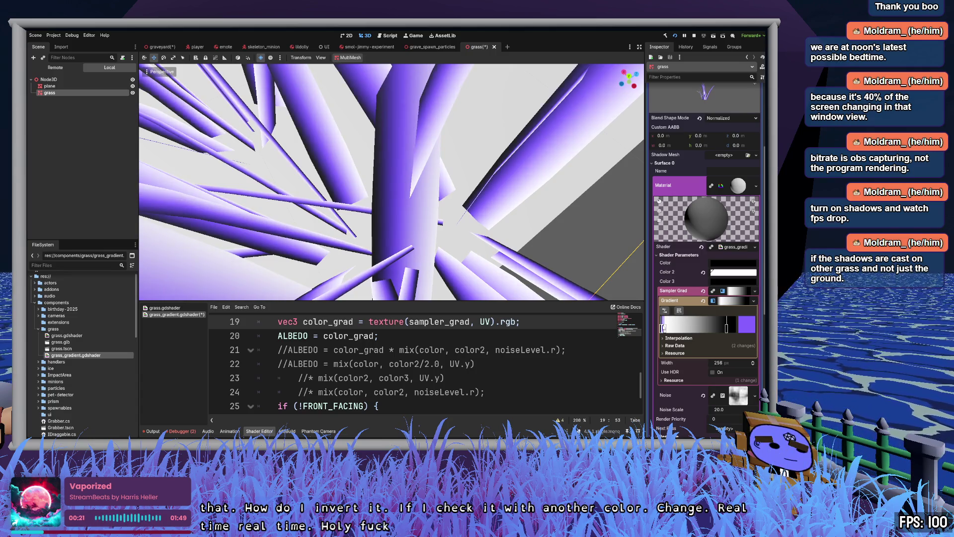
pyautogui.scroll(-3, 391, 182)
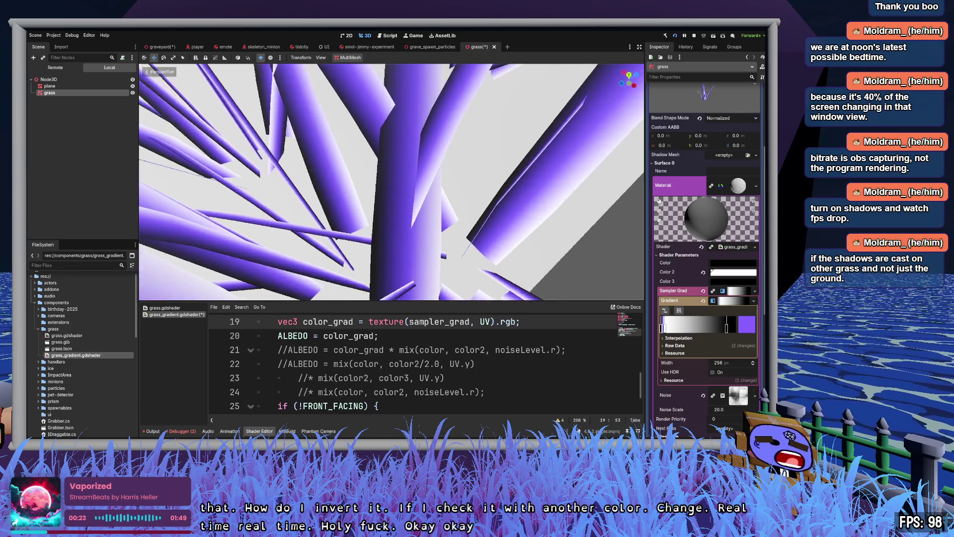
pyautogui.scroll(-5, 392, 182)
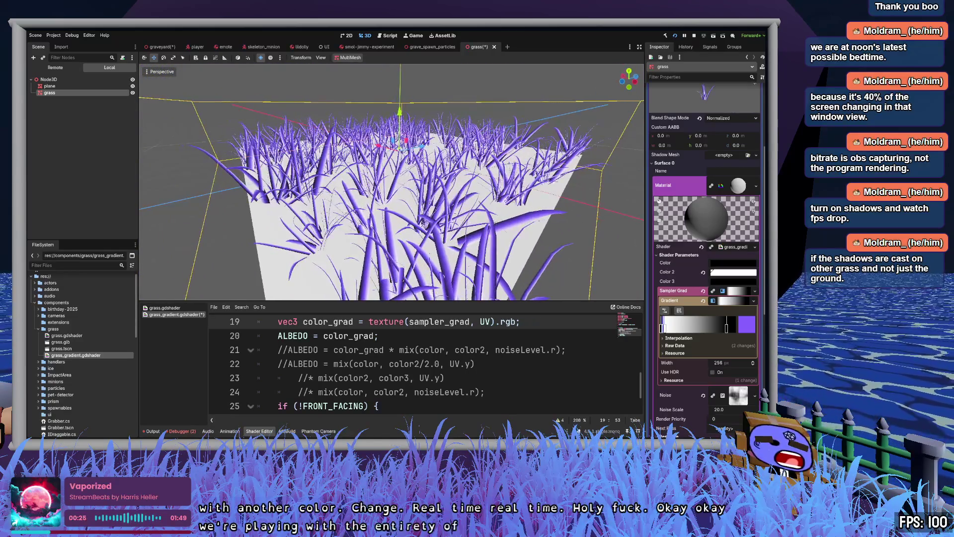
pyautogui.scroll(8, 391, 182)
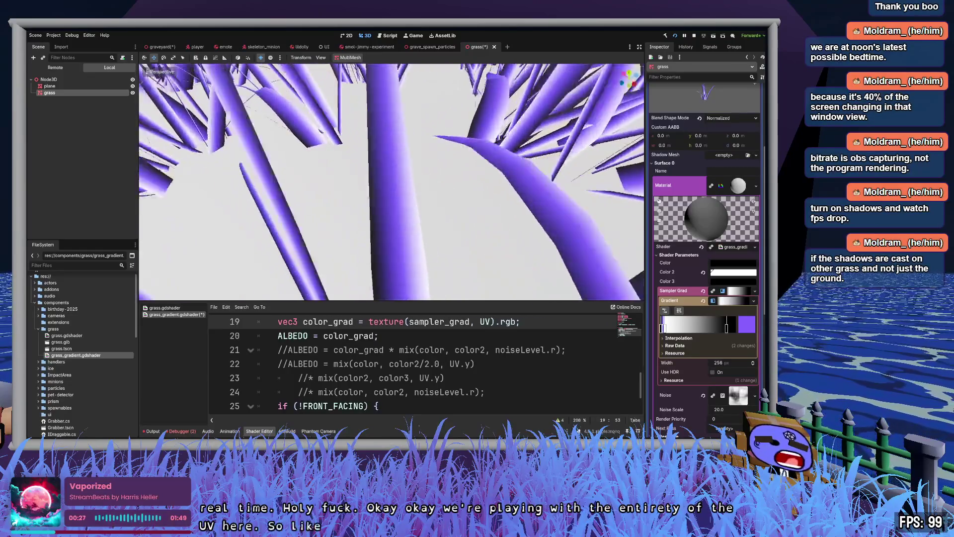
pyautogui.scroll(-4, 392, 182)
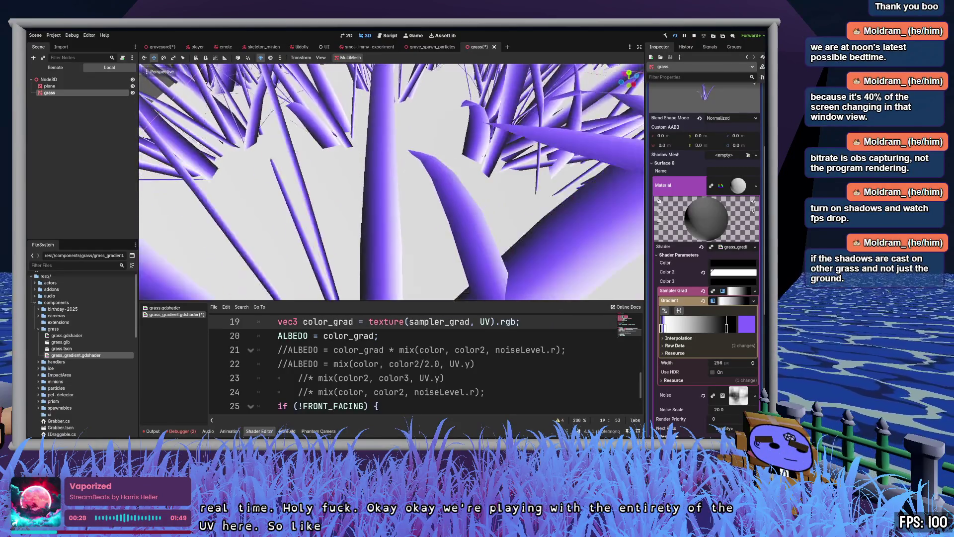
pyautogui.scroll(-2, 517, 250)
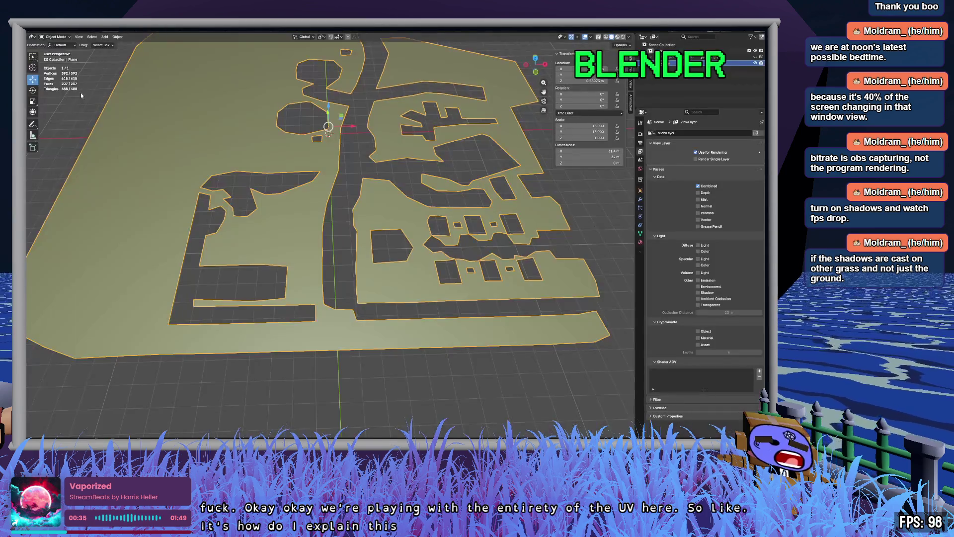
# - Open the grass model .blend file and frame its UVs in the UV Editing workspace
pyautogui.click(42, 37)
pyautogui.click(45, 43)
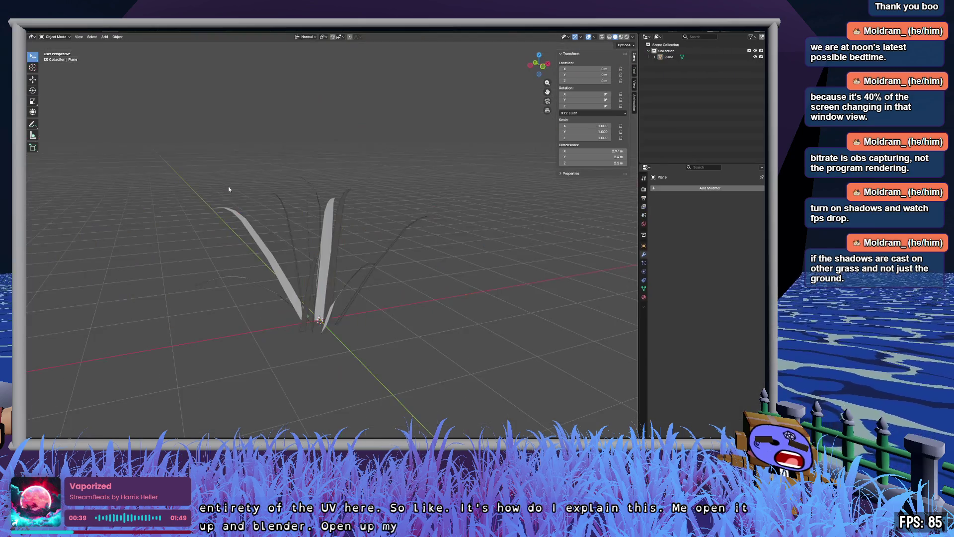
pyautogui.click(168, 29)
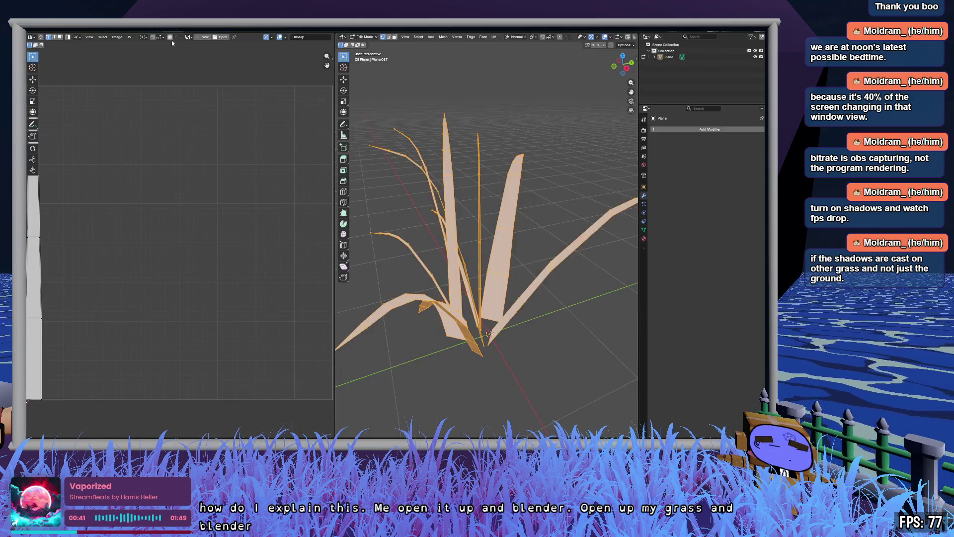
pyautogui.press('Home')
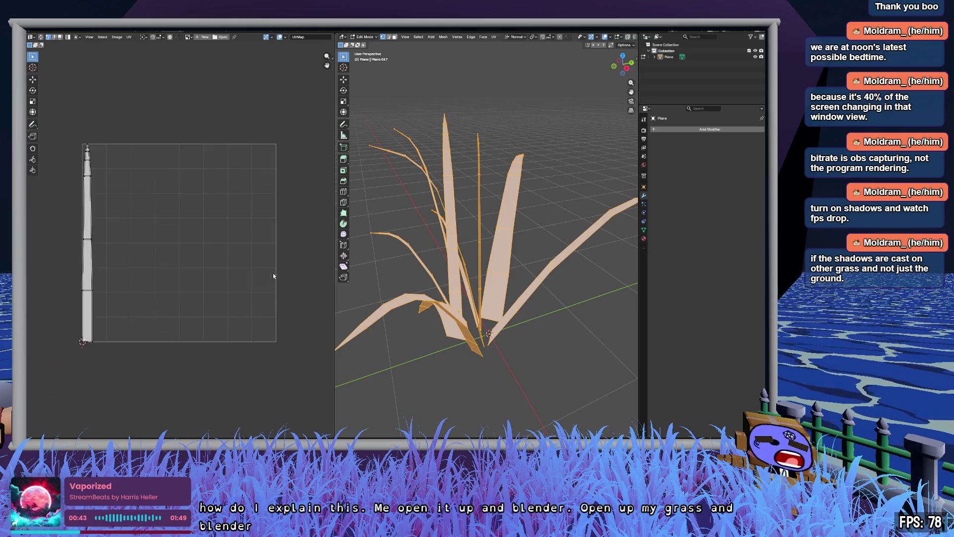
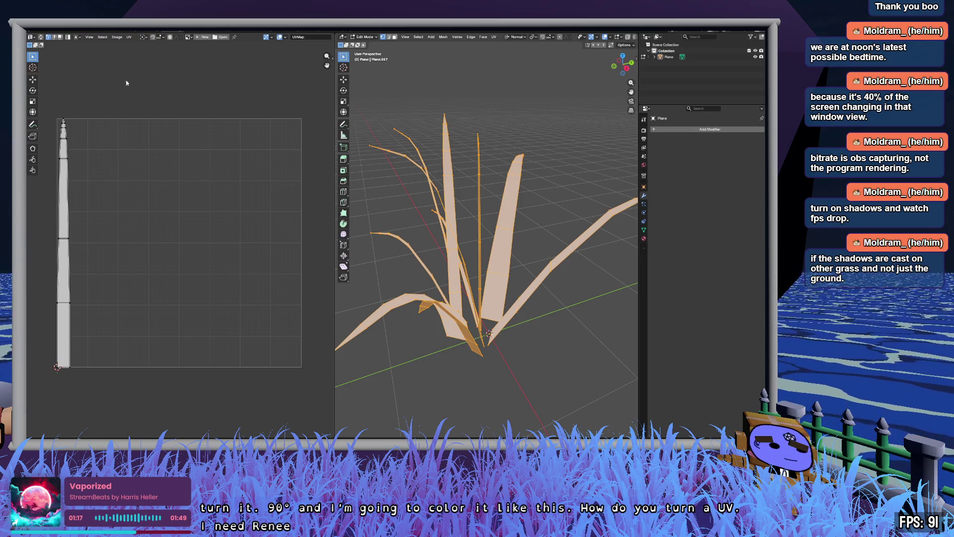
# - Select the grass blade's UV island and rotate it 90° so it lies horizontally
pyautogui.click(43, 33)
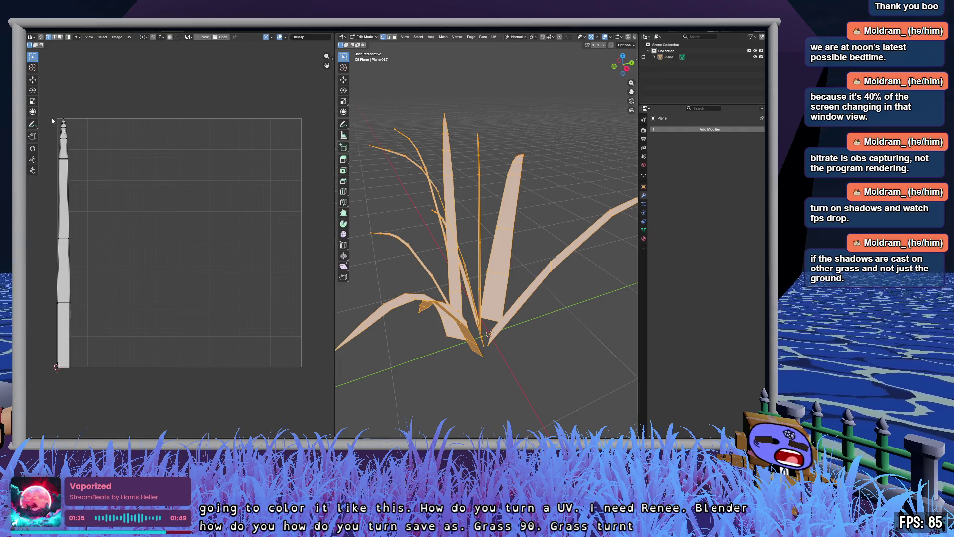
pyautogui.moveTo(52, 108); pyautogui.dragTo(115, 409)
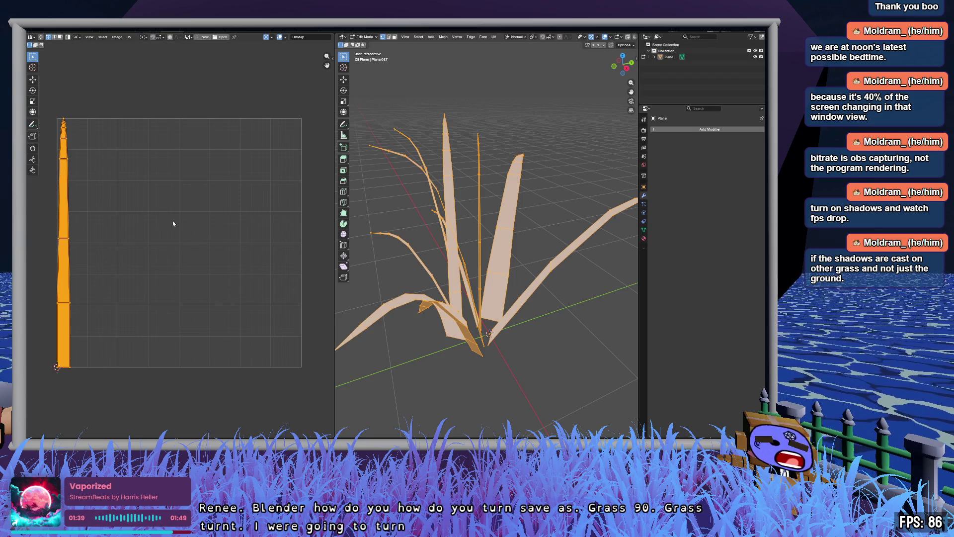
pyautogui.click(33, 89)
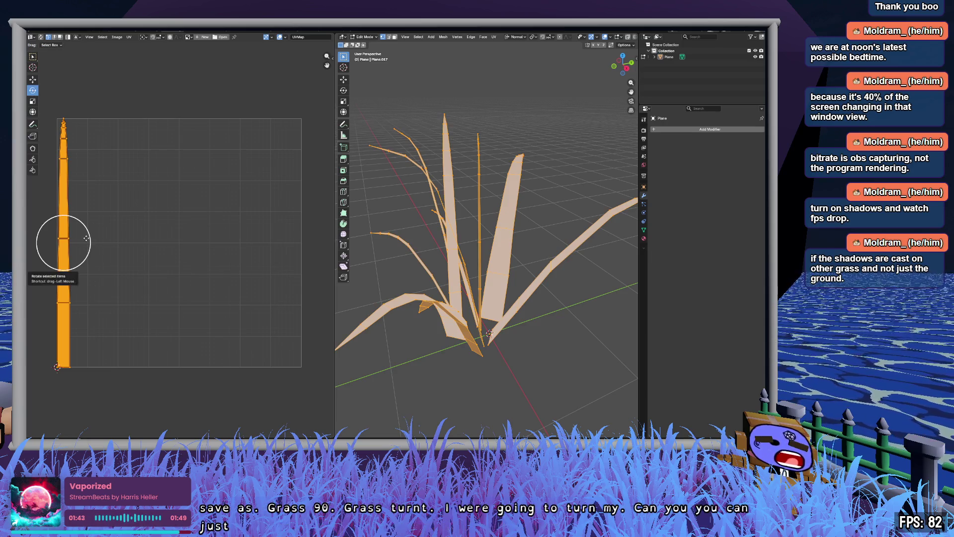
pyautogui.moveTo(86, 238)
pyautogui.mouseDown()
pyautogui.moveTo(87, 276)
pyautogui.moveTo(73, 302)
pyautogui.mouseUp()
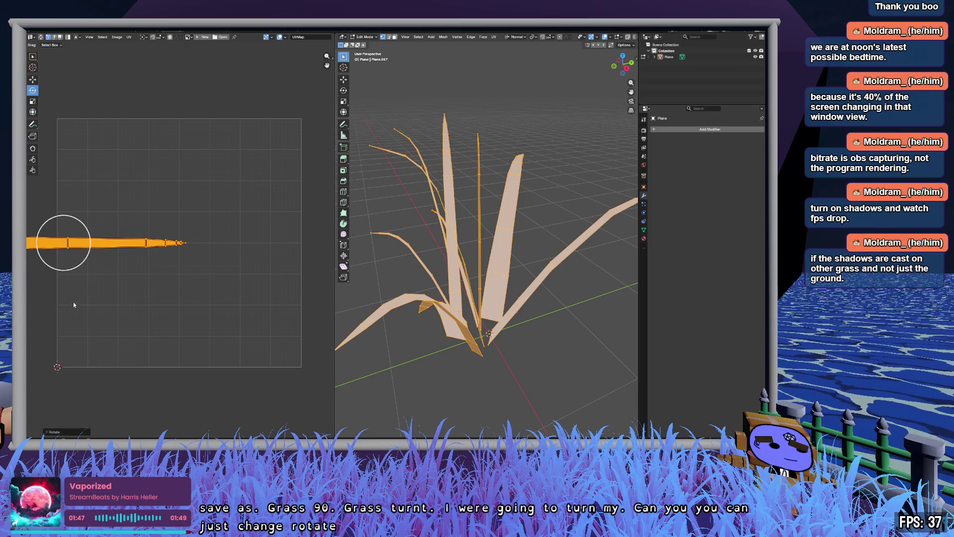
# - Slide the horizontal island right into the UV square and confirm its position
pyautogui.click(32, 79)
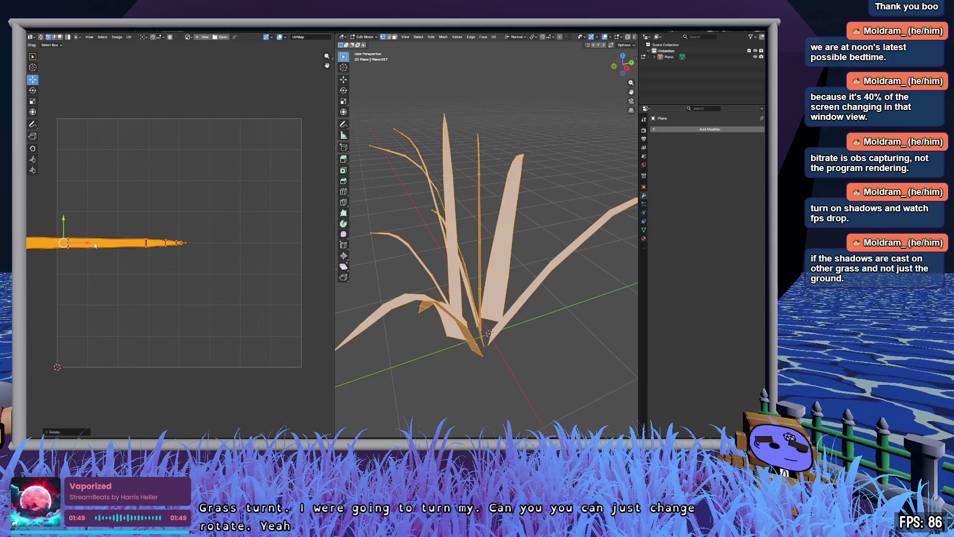
pyautogui.moveTo(88, 245); pyautogui.dragTo(205, 255)
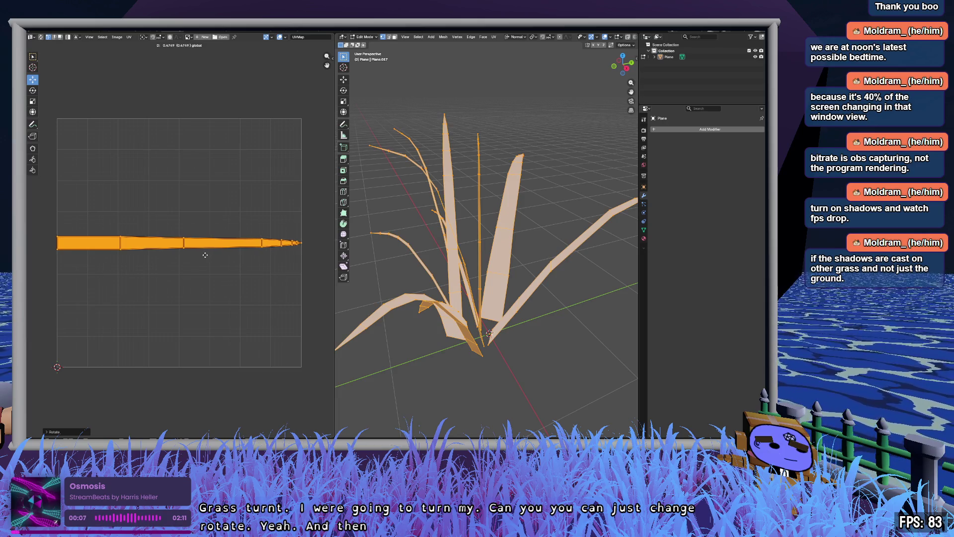
pyautogui.press('KP_Decimal')
# - Zoom in and out of the UV editor to check the horizontal strip spans the square at mid-height
pyautogui.scroll(5, 328, 239)
pyautogui.scroll(-3, 283, 234)
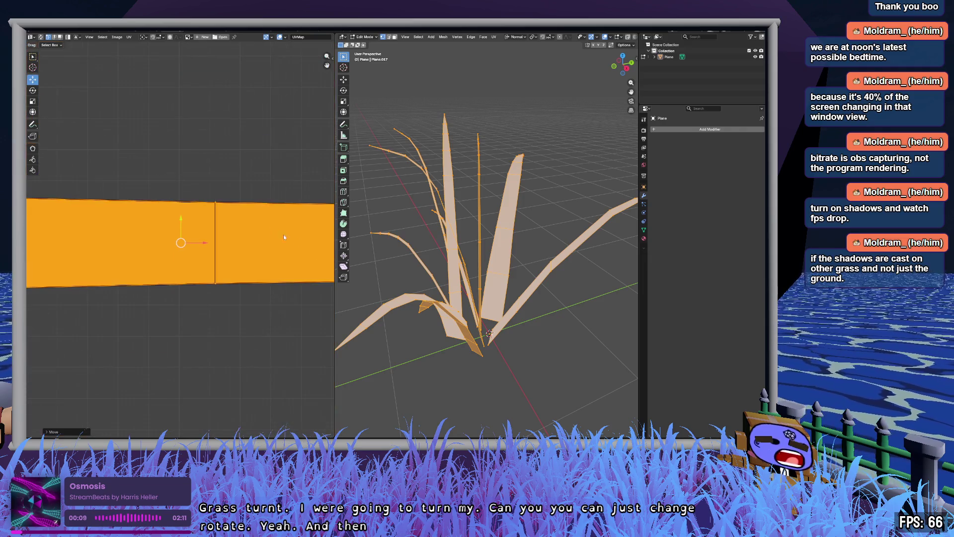
pyautogui.scroll(-3, 285, 221)
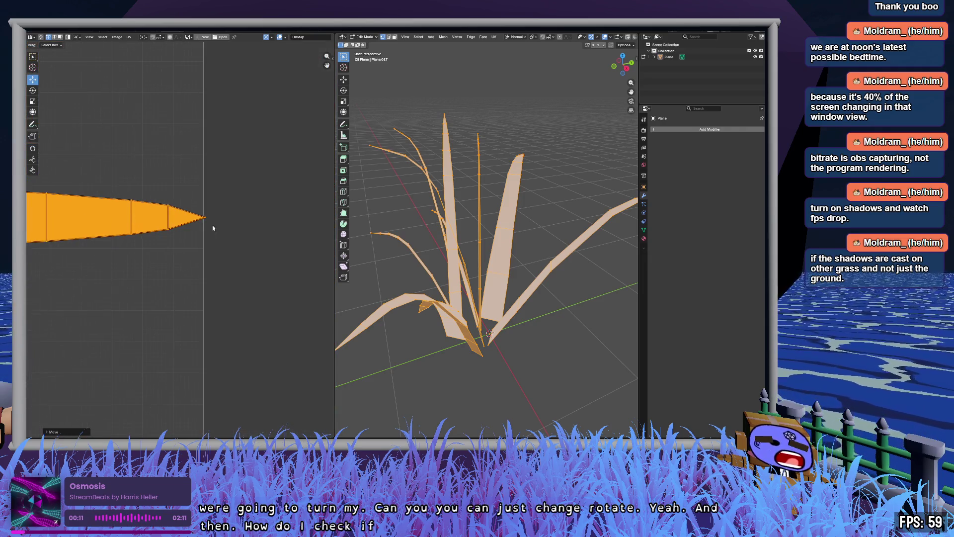
pyautogui.scroll(6, 210, 219)
pyautogui.scroll(-3, 275, 151)
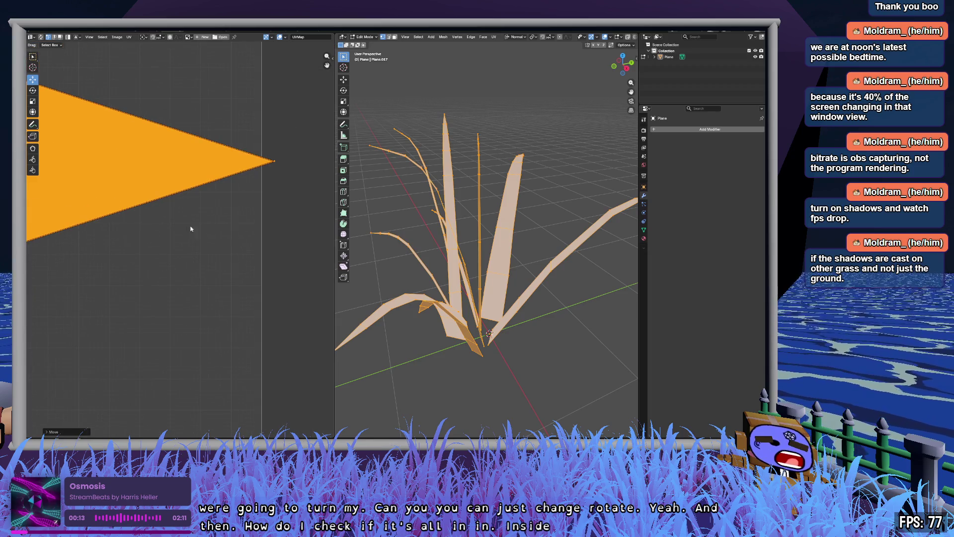
pyautogui.scroll(-2, 191, 232)
pyautogui.scroll(3, 294, 239)
pyautogui.scroll(-4, 293, 239)
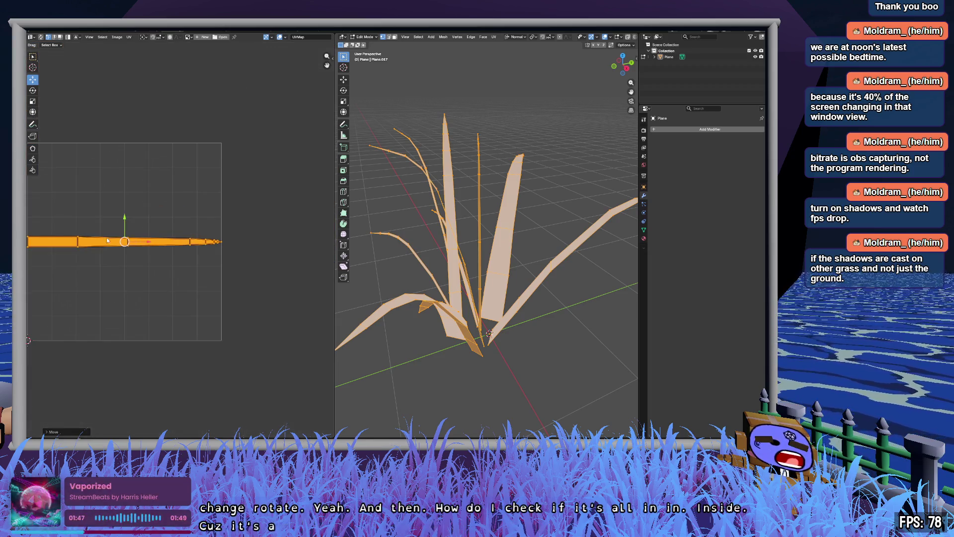
pyautogui.scroll(4, 278, 241)
pyautogui.scroll(-3, 279, 240)
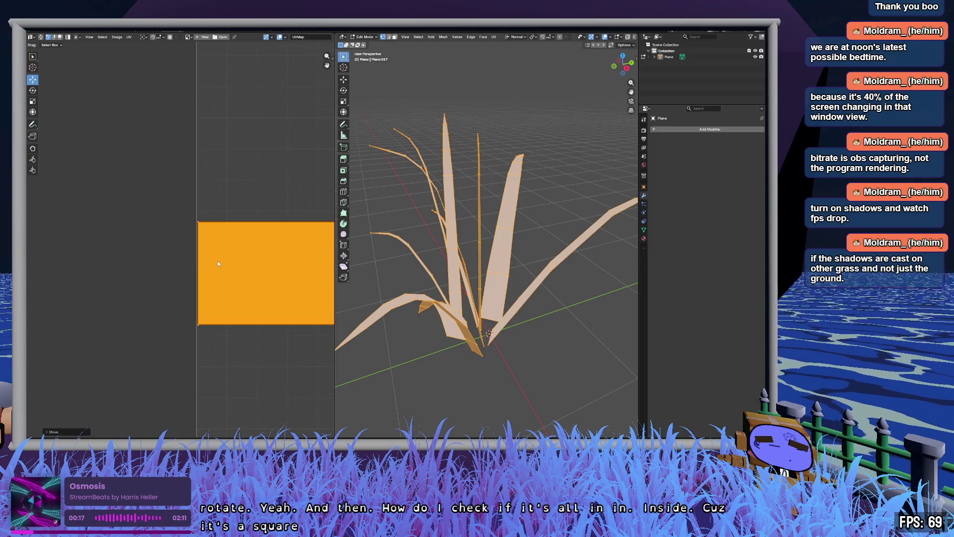
pyautogui.scroll(5, 217, 259)
pyautogui.hscroll(5, 290, 240)
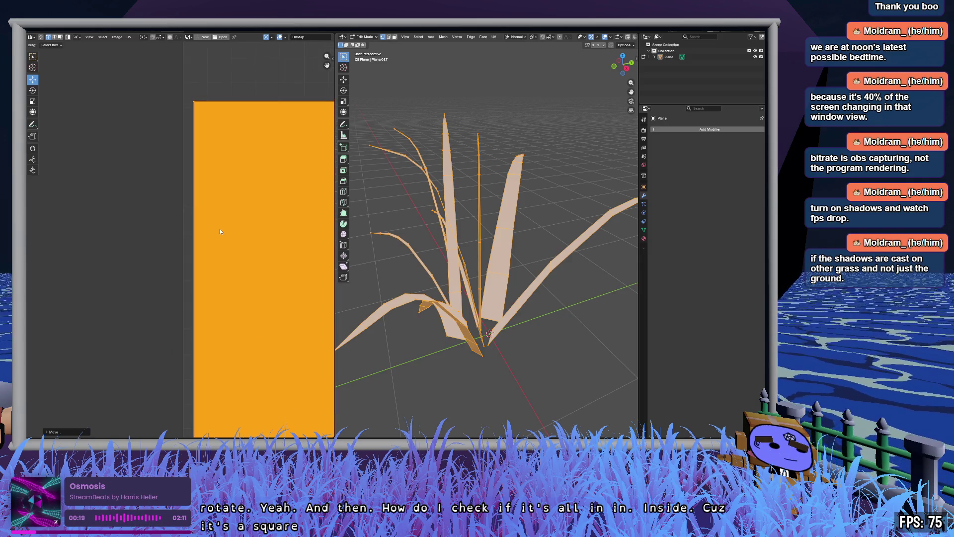
pyautogui.scroll(2, 221, 228)
pyautogui.scroll(-8, 222, 228)
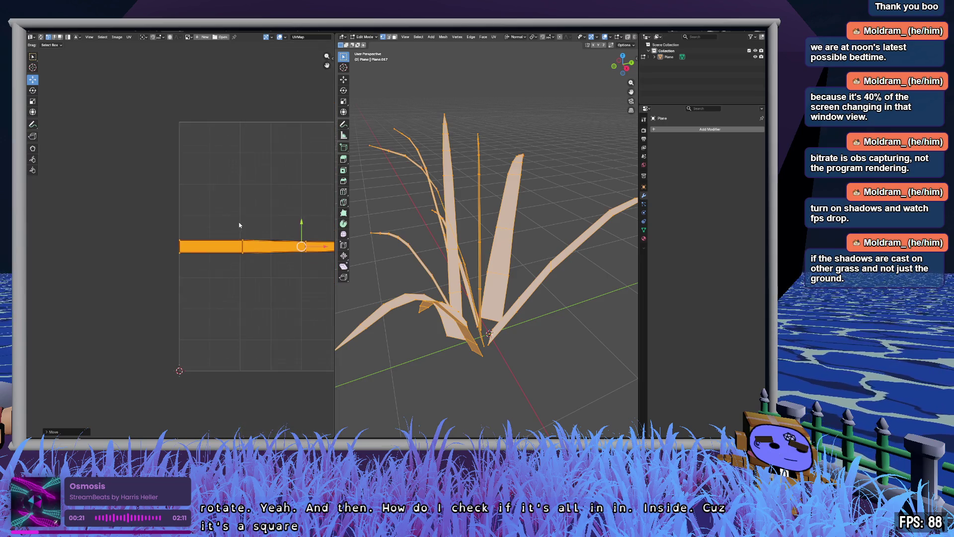
pyautogui.scroll(7, 244, 226)
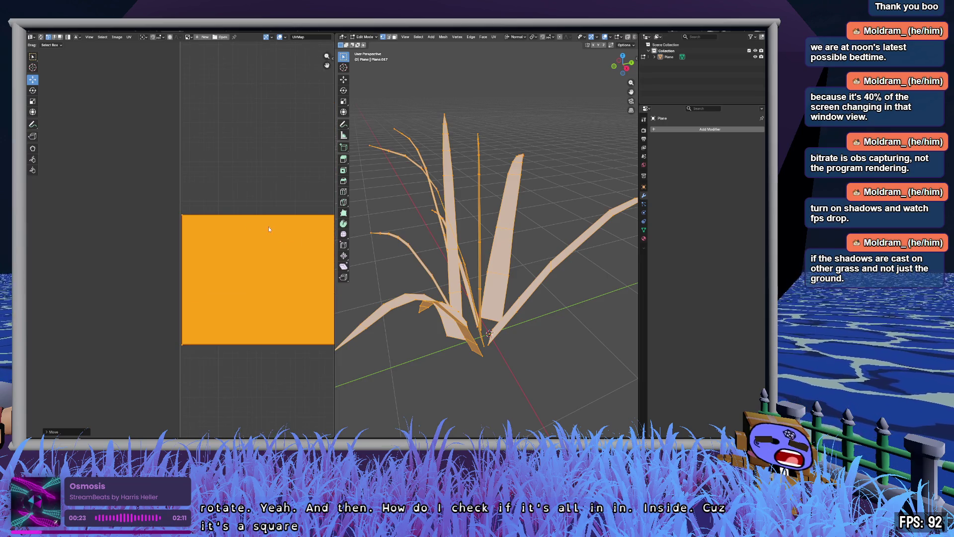
pyautogui.scroll(-8, 251, 216)
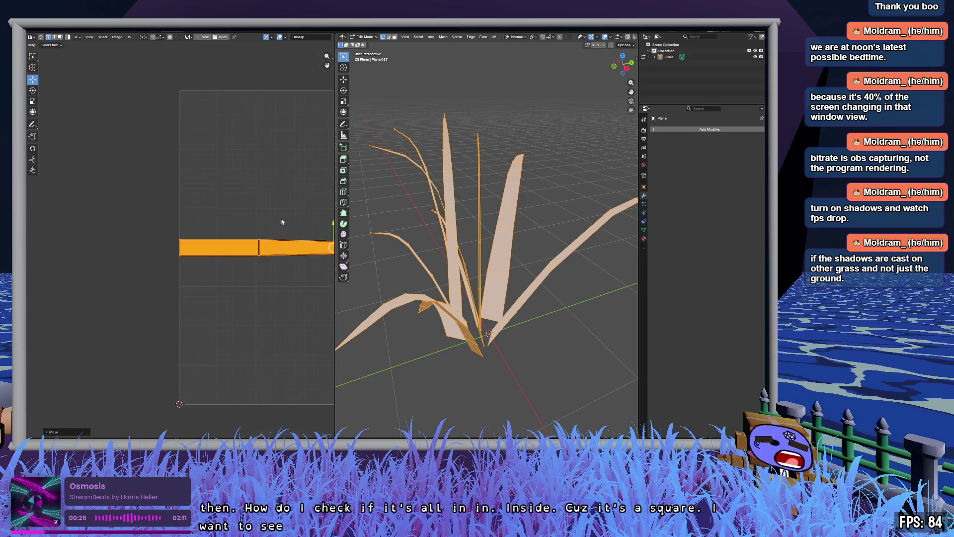
pyautogui.hscroll(1, 247, 214)
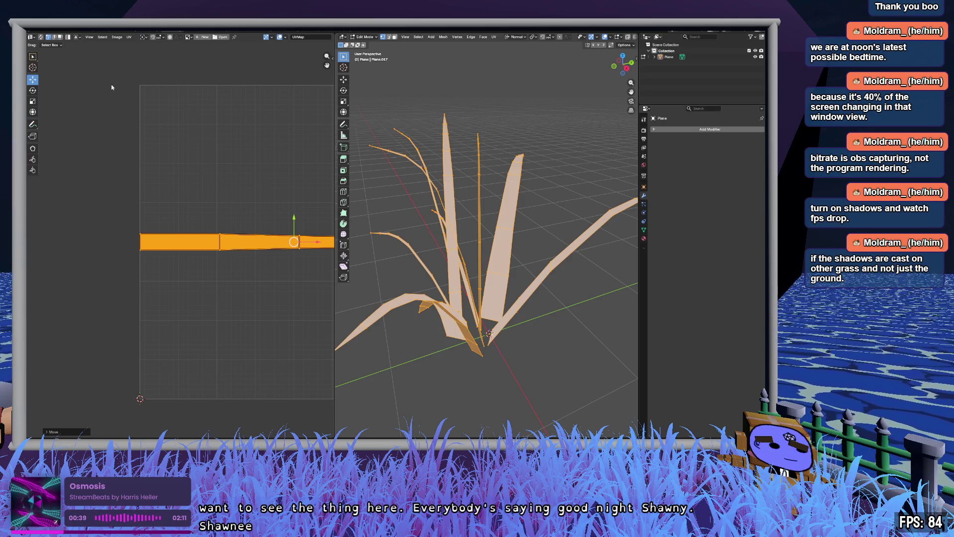
pyautogui.rightClick(172, 32)
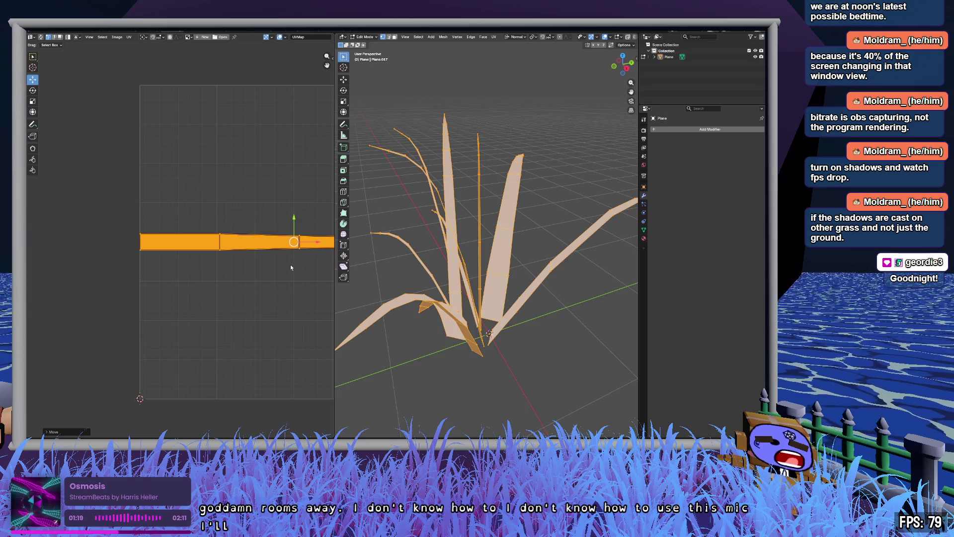
pyautogui.moveTo(335, 279); pyautogui.dragTo(586, 279)
# - Bring the strip's narrow end into view and nudge the island horizontally, cancelling a trial X-scale
pyautogui.scroll(5, 412, 247)
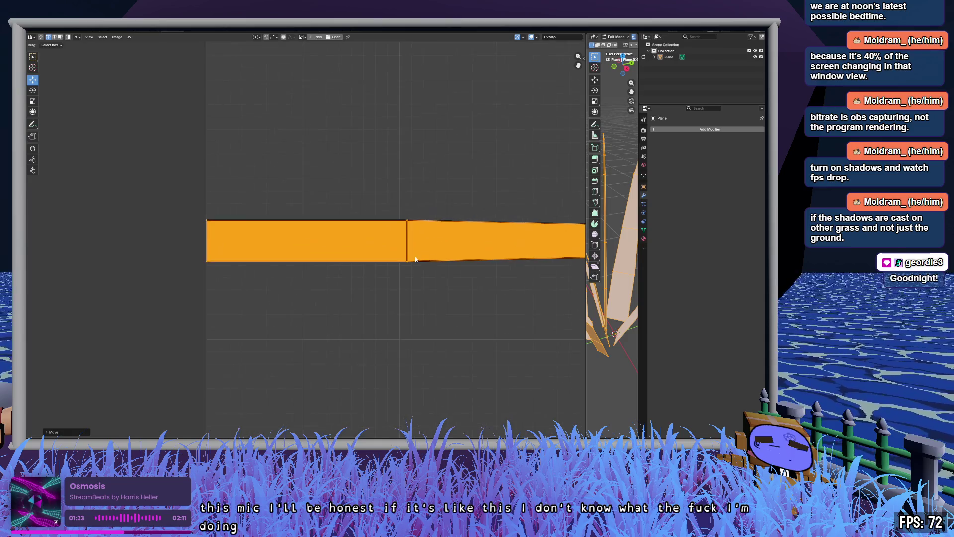
pyautogui.moveTo(453, 189); pyautogui.dragTo(386, 187)
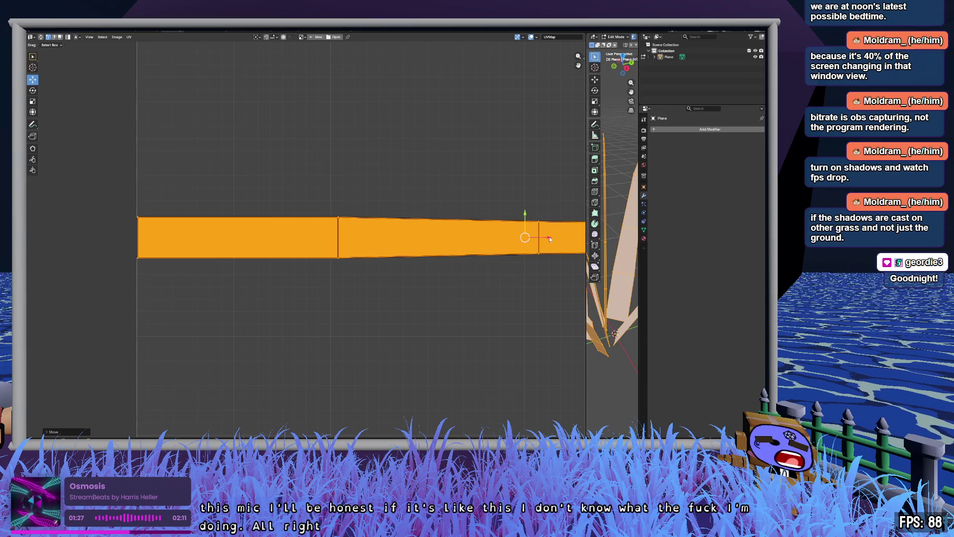
pyautogui.moveTo(548, 236)
pyautogui.mouseDown()
pyautogui.moveTo(528, 236)
pyautogui.moveTo(540, 235)
pyautogui.mouseUp()
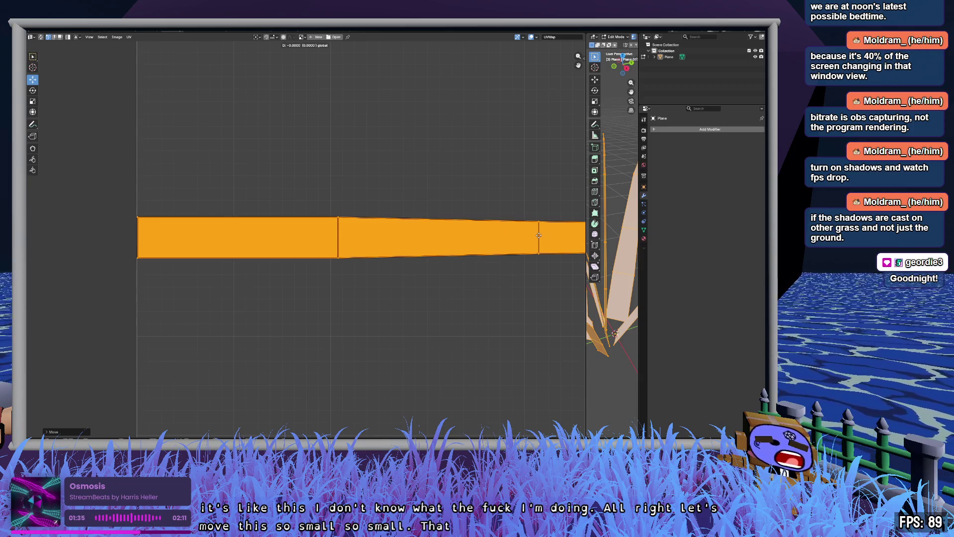
pyautogui.click(539, 235)
pyautogui.press('s')
pyautogui.press('x')
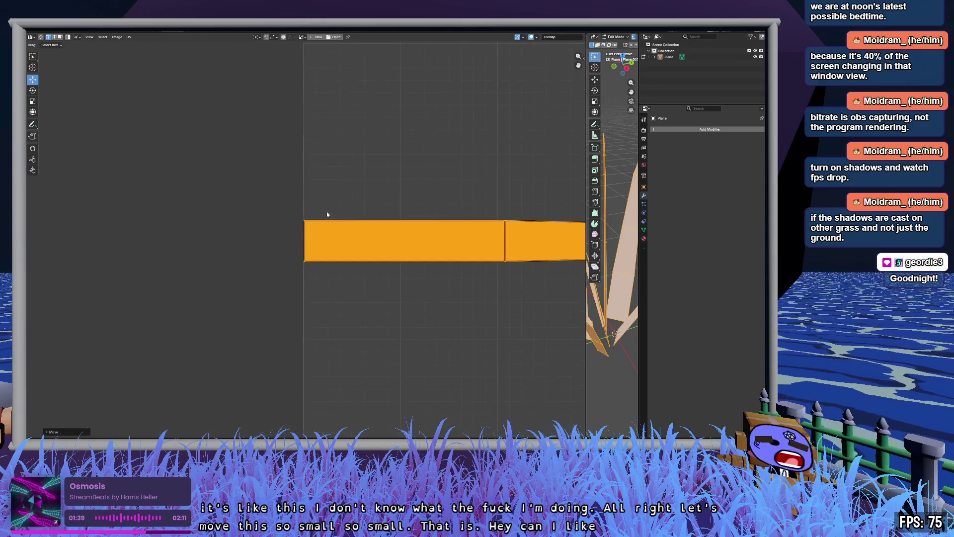
pyautogui.press('Escape')
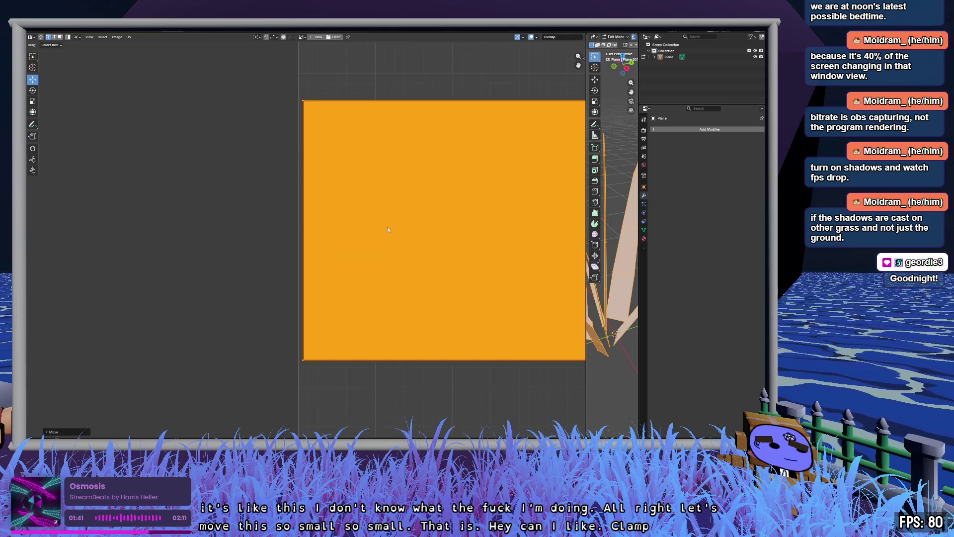
pyautogui.hscroll(2, 484, 239)
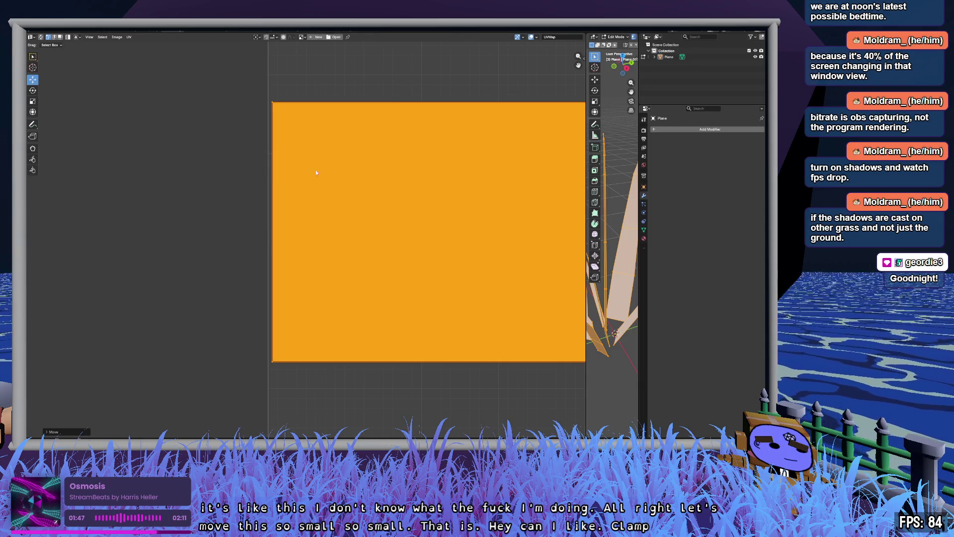
pyautogui.press('g')
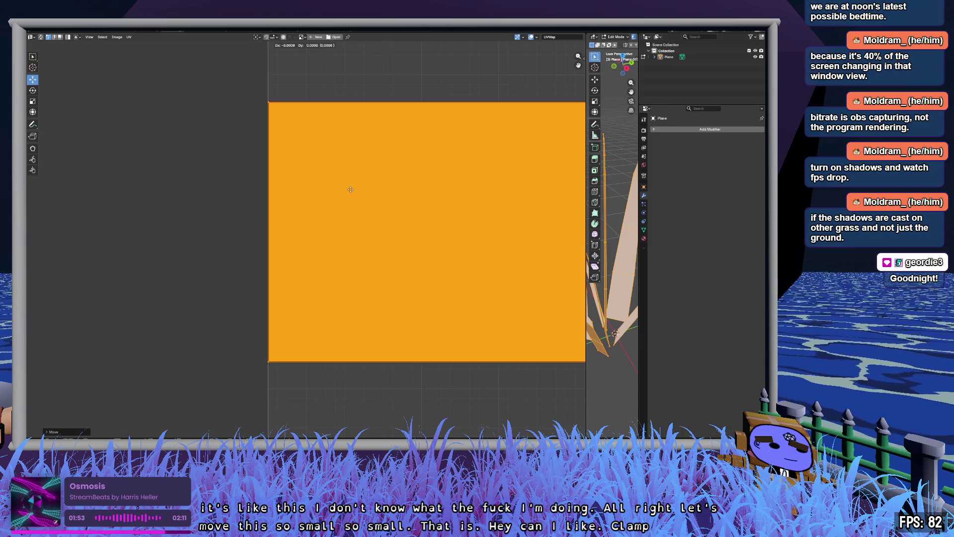
pyautogui.click(350, 189)
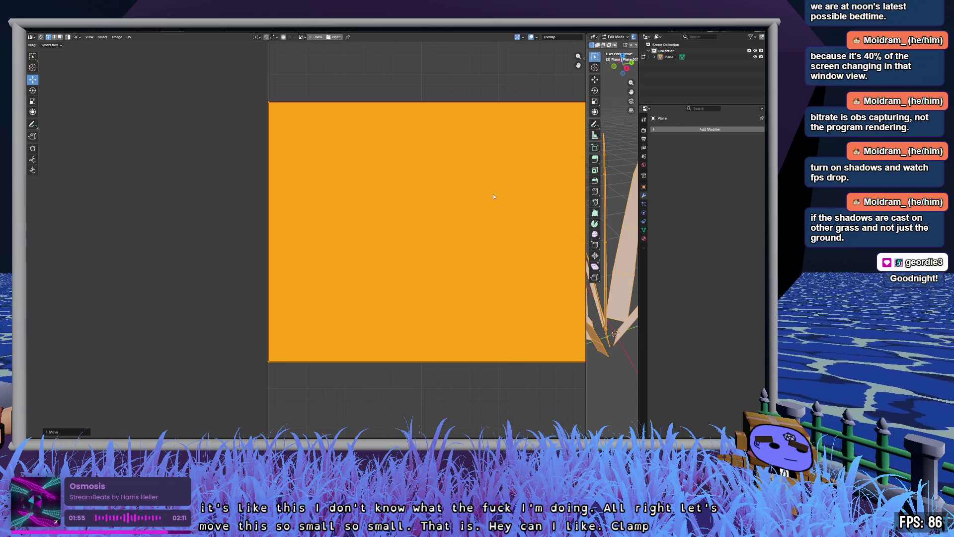
# - Move the blade's tapered UV tip onto the UV square's boundary line
pyautogui.scroll(-4, 493, 194)
pyautogui.scroll(6, 351, 218)
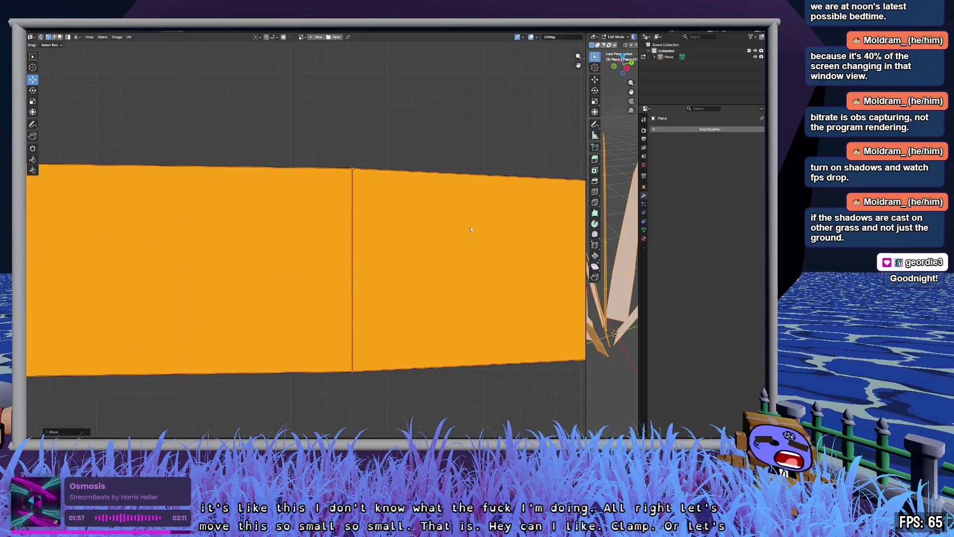
pyautogui.scroll(-2, 357, 238)
pyautogui.scroll(6, 417, 283)
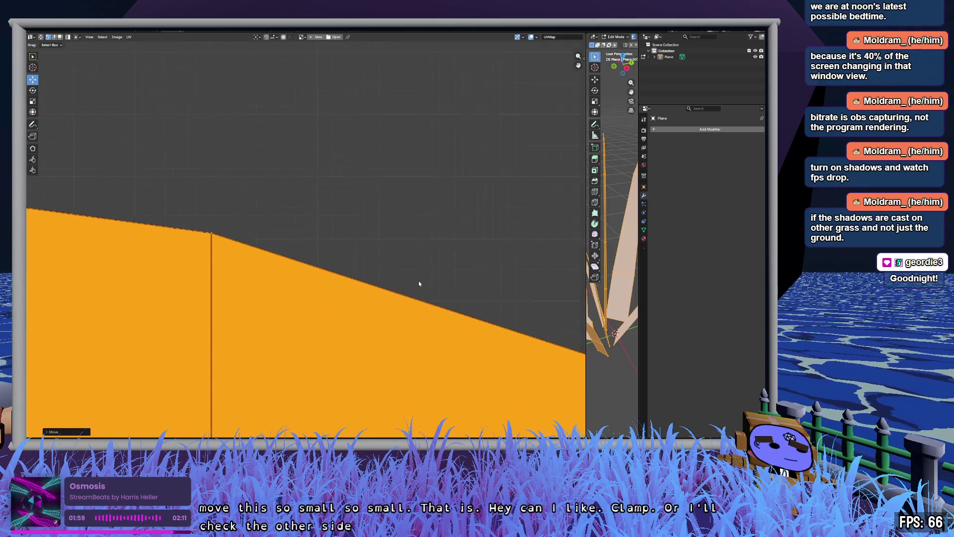
pyautogui.scroll(-3, 357, 233)
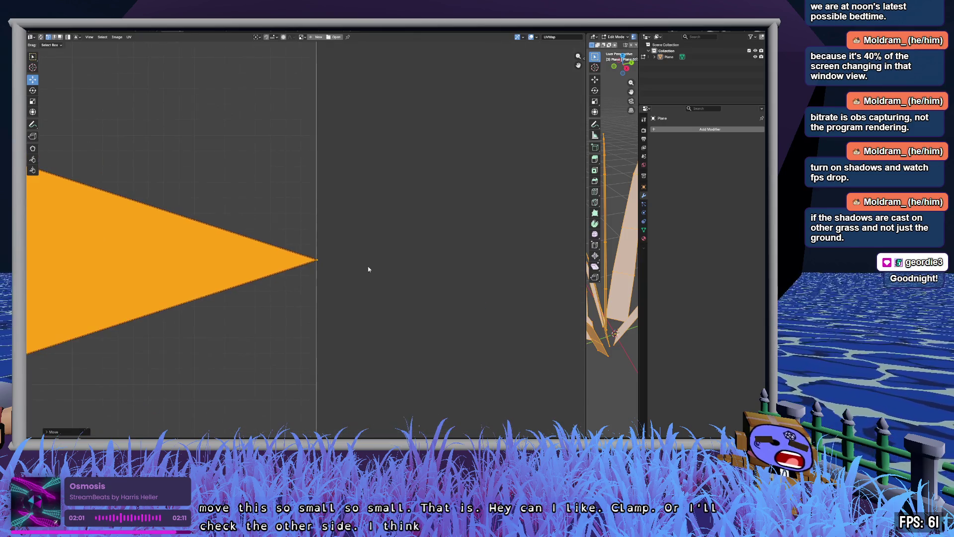
pyautogui.scroll(-2, 382, 244)
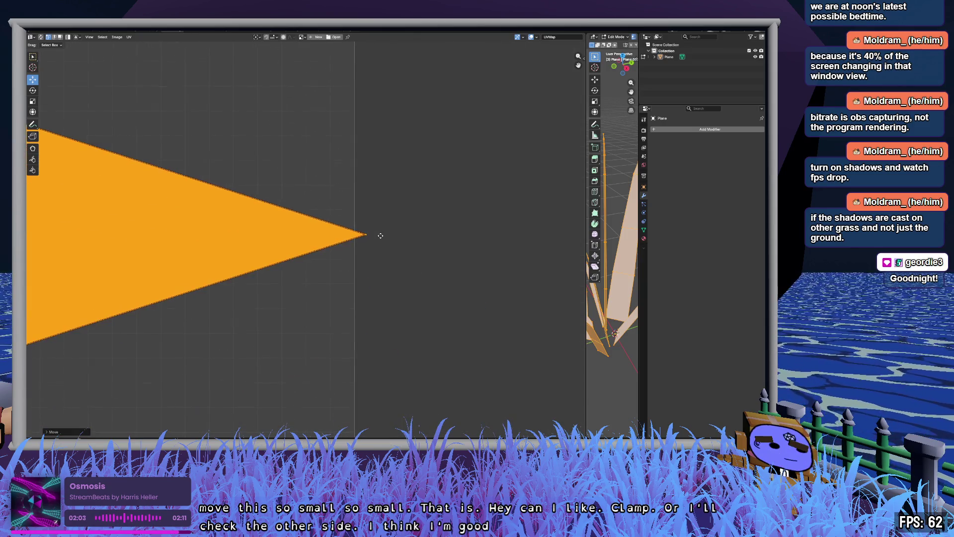
pyautogui.press('g')
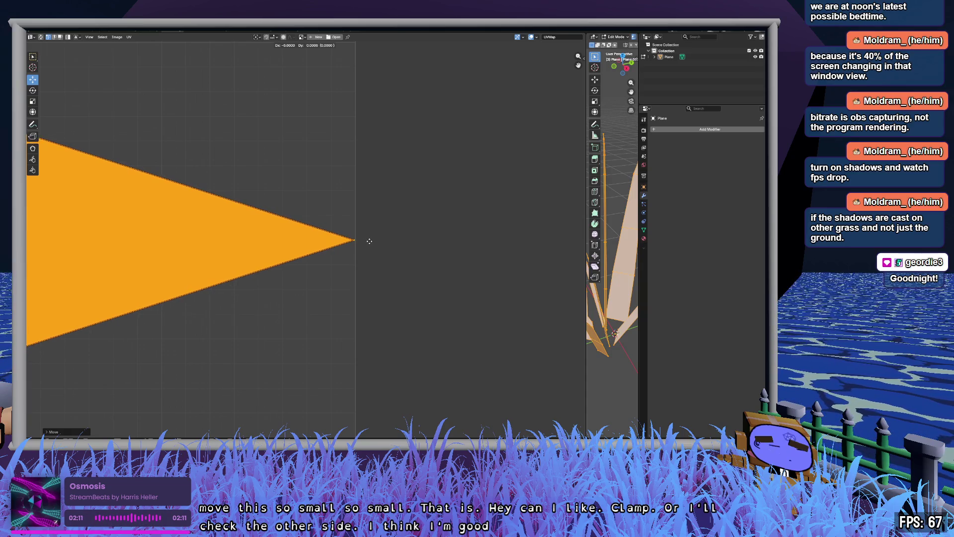
pyautogui.click(369, 241)
# - Pan to the image's bottom edge and move the selected UV vertices into place
pyautogui.scroll(-8, 163, 228)
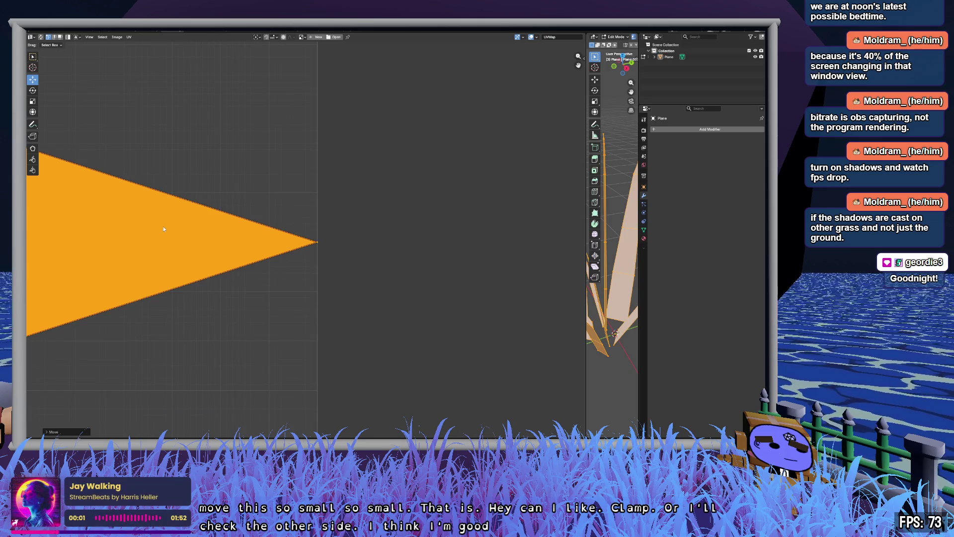
pyautogui.scroll(10, 159, 255)
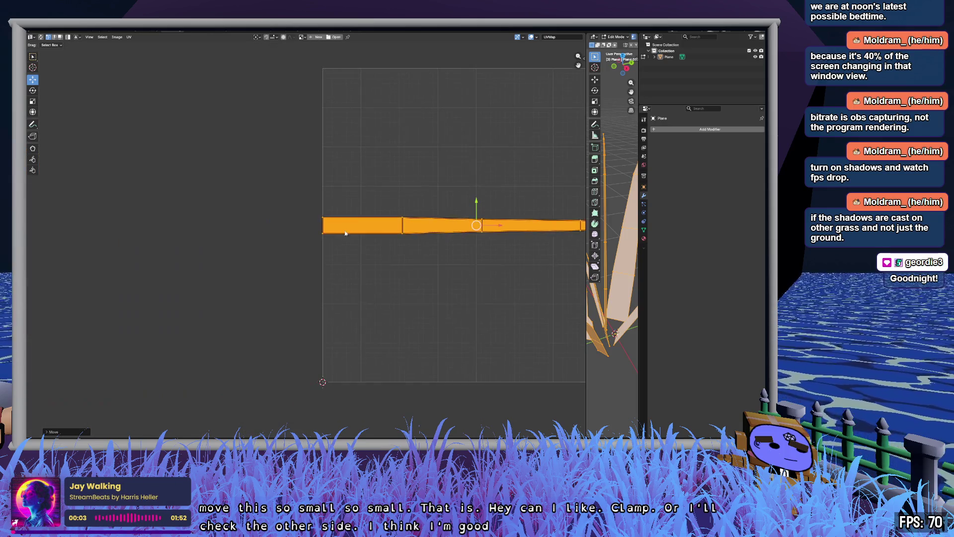
pyautogui.moveTo(469, 301)
pyautogui.mouseDown()
pyautogui.moveTo(443, 262)
pyautogui.moveTo(290, 333)
pyautogui.moveTo(248, 370)
pyautogui.moveTo(333, 248)
pyautogui.moveTo(425, 347)
pyautogui.moveTo(366, 264)
pyautogui.mouseUp()
pyautogui.moveTo(362, 171)
pyautogui.mouseDown()
pyautogui.moveTo(366, 122)
pyautogui.moveTo(377, 234)
pyautogui.moveTo(369, 124)
pyautogui.mouseUp()
pyautogui.scroll(-4, 372, 198)
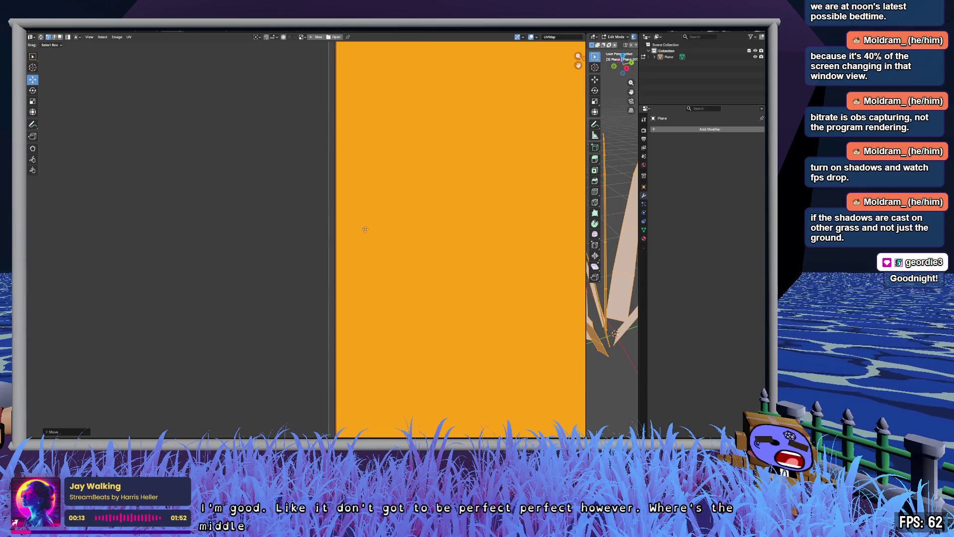
pyautogui.moveTo(373, 185)
pyautogui.mouseDown()
pyautogui.moveTo(368, 300)
pyautogui.moveTo(367, 283)
pyautogui.moveTo(386, 336)
pyautogui.moveTo(296, 149)
pyautogui.moveTo(387, 219)
pyautogui.moveTo(408, 316)
pyautogui.moveTo(395, 149)
pyautogui.moveTo(411, 330)
pyautogui.moveTo(406, 198)
pyautogui.moveTo(449, 130)
pyautogui.moveTo(346, 241)
pyautogui.moveTo(276, 239)
pyautogui.mouseUp()
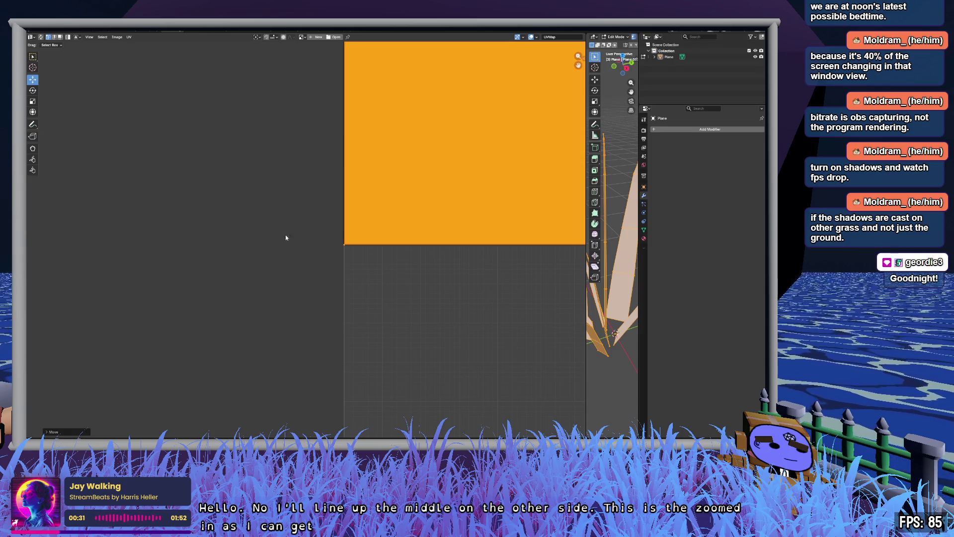
pyautogui.scroll(-8, 330, 238)
pyautogui.scroll(5, 417, 223)
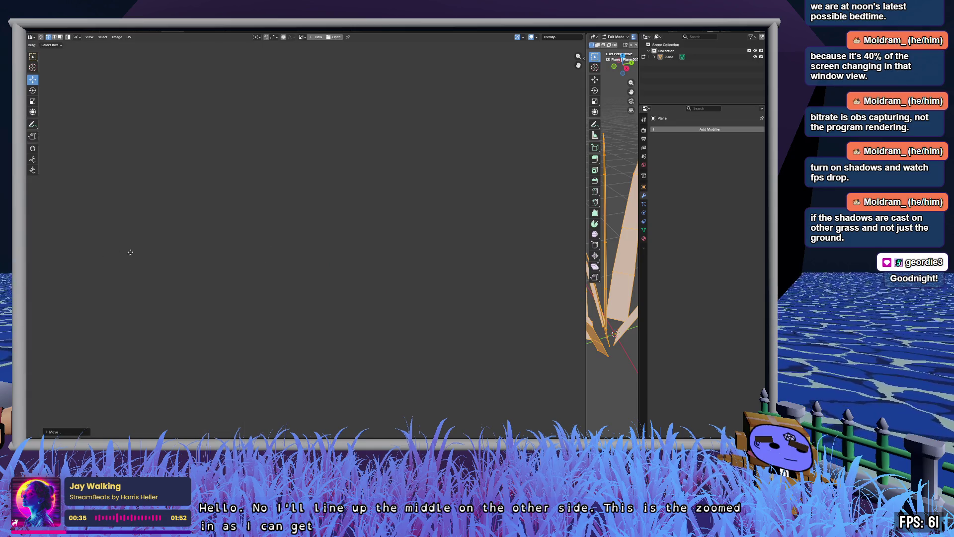
pyautogui.scroll(3, 130, 251)
pyautogui.scroll(-4, 423, 264)
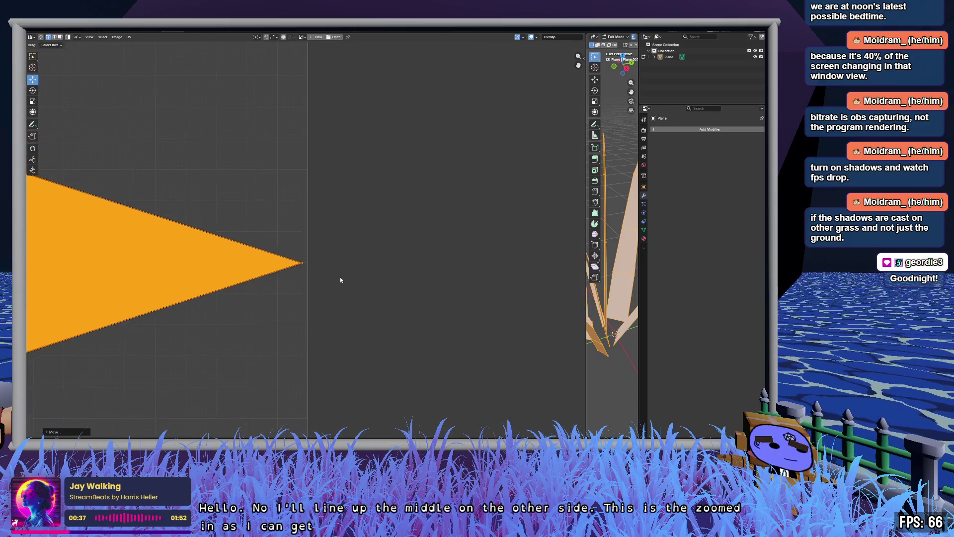
pyautogui.scroll(3, 324, 319)
pyautogui.scroll(-3, 322, 148)
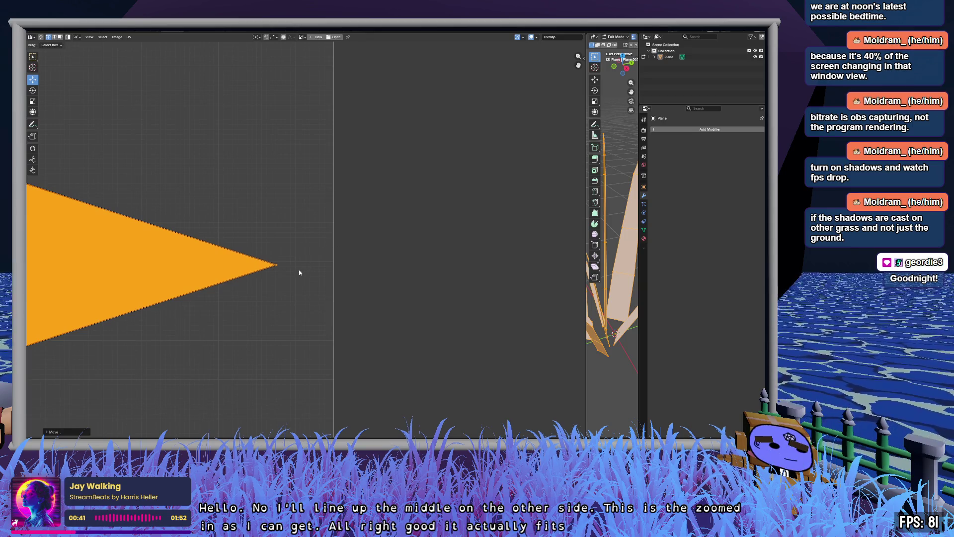
pyautogui.press('g')
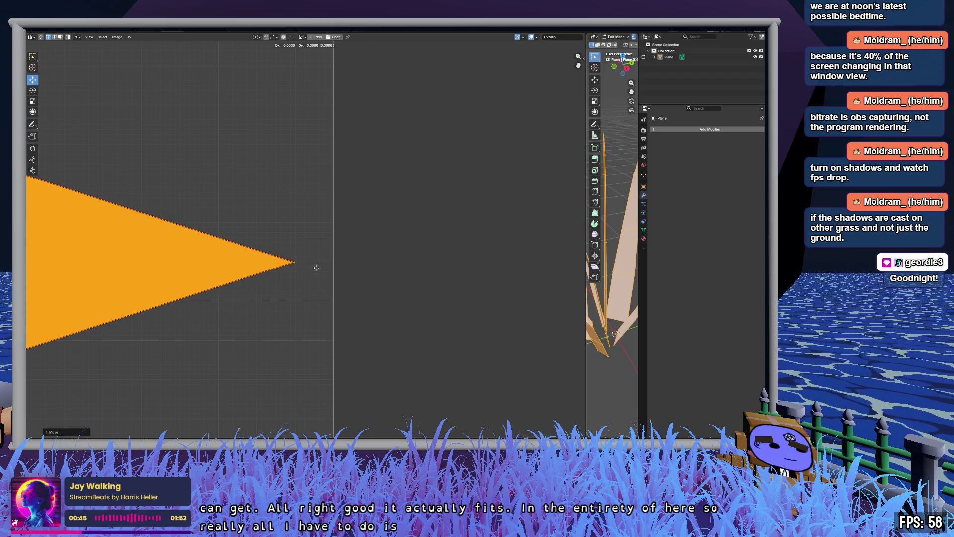
pyautogui.click(317, 268)
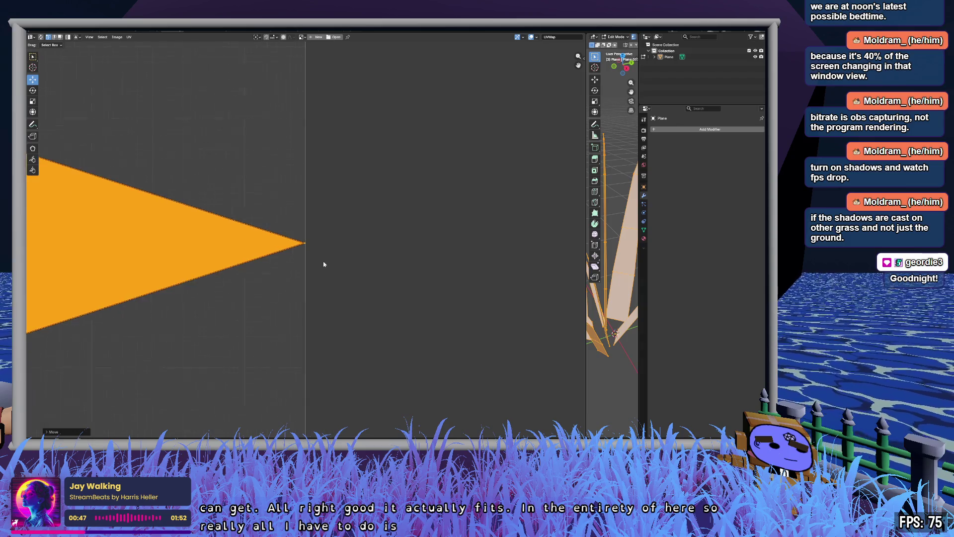
# - Reposition the strip's tip vertex so the tapered strip sits centred inside the UV square
pyautogui.press('Home')
pyautogui.scroll(5, 291, 247)
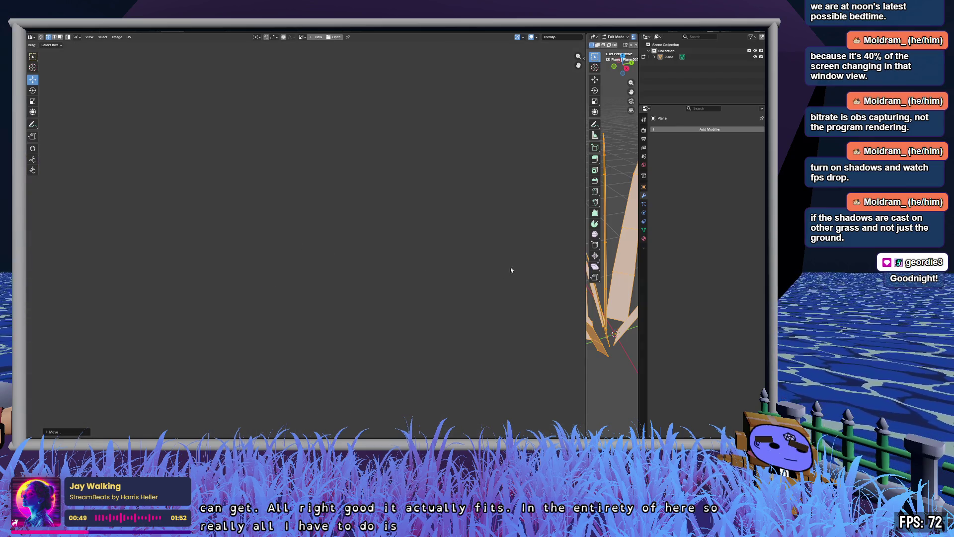
pyautogui.scroll(-3, 441, 235)
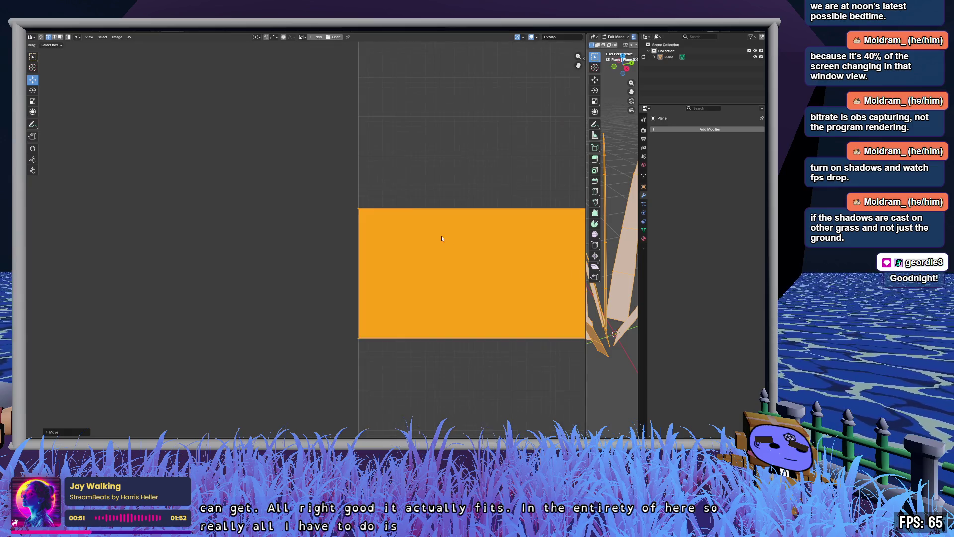
pyautogui.scroll(3, 428, 284)
pyautogui.scroll(-4, 428, 284)
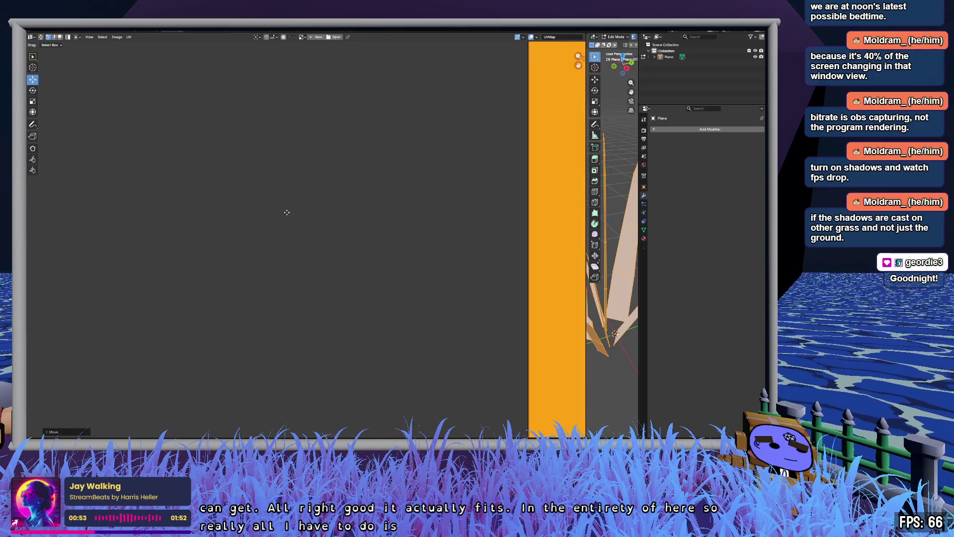
pyautogui.scroll(2, 323, 273)
pyautogui.scroll(3, 323, 272)
pyautogui.scroll(-4, 360, 236)
pyautogui.scroll(3, 312, 218)
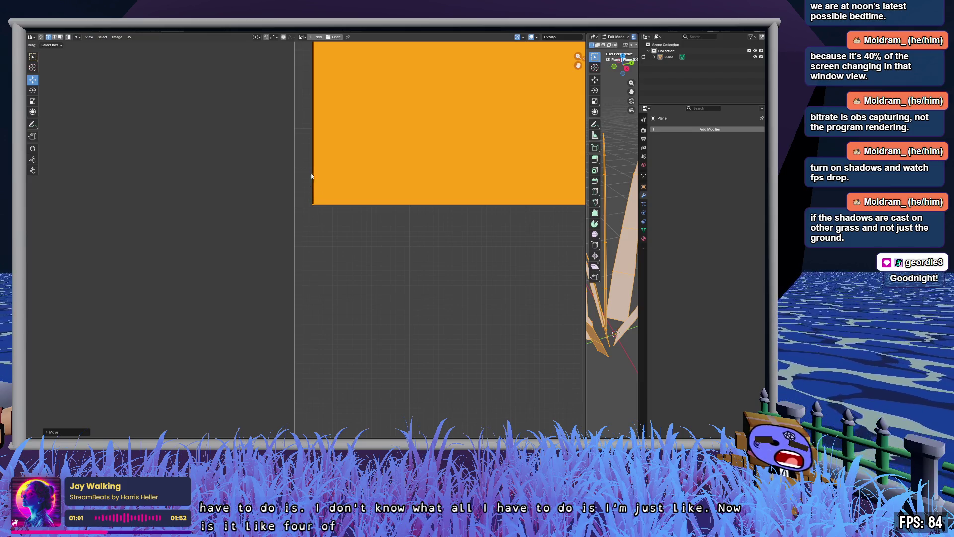
pyautogui.scroll(-10, 348, 208)
pyautogui.moveTo(513, 240); pyautogui.dragTo(324, 264)
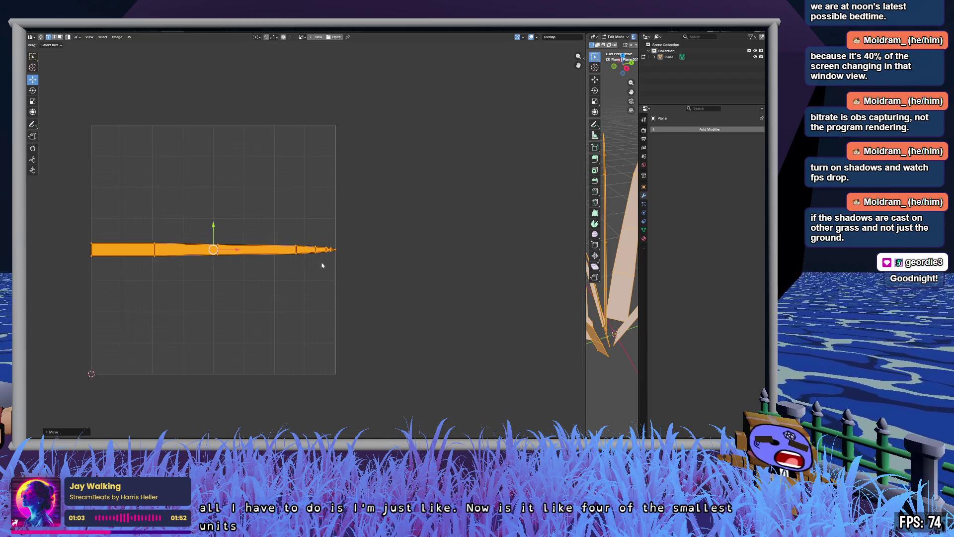
pyautogui.scroll(10, 505, 328)
pyautogui.scroll(-3, 504, 327)
pyautogui.scroll(10, 449, 332)
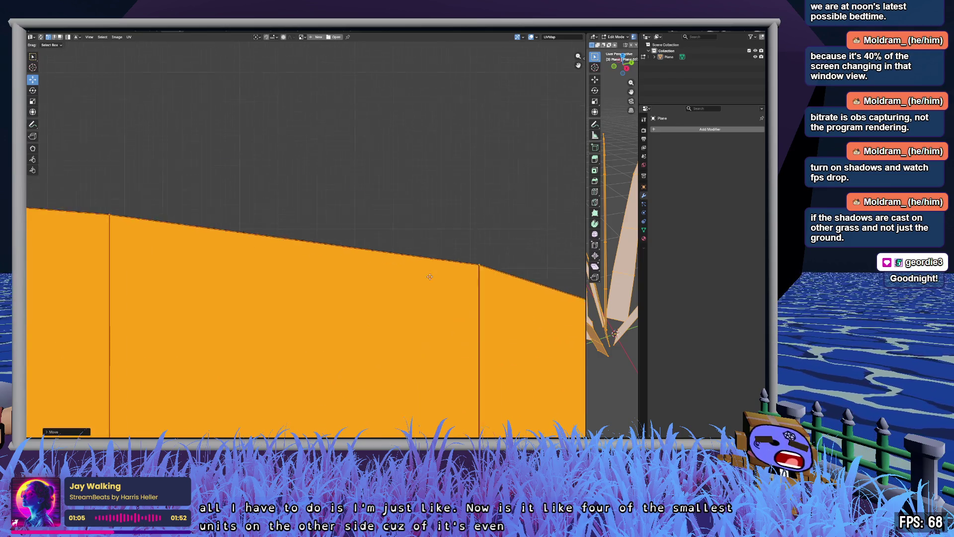
pyautogui.scroll(3, 406, 259)
pyautogui.scroll(-4, 361, 286)
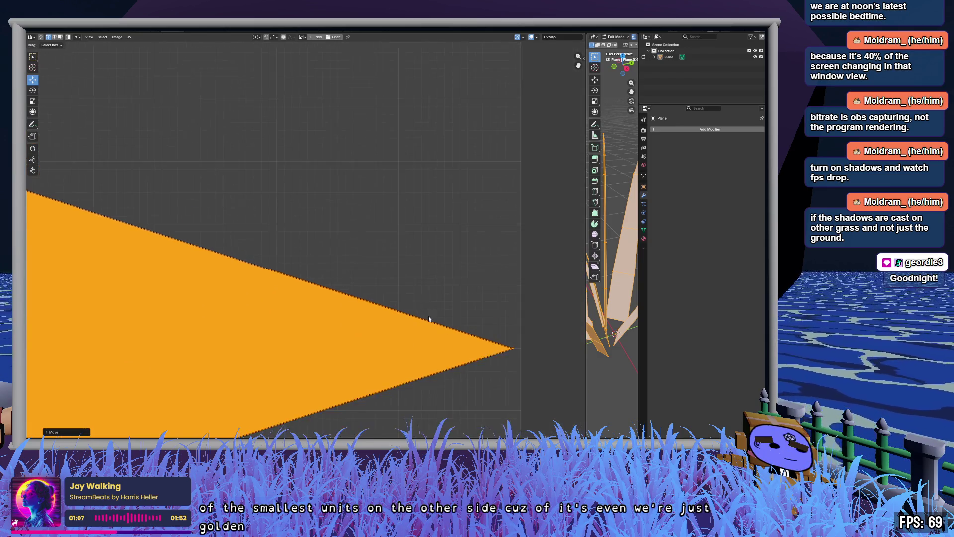
pyautogui.scroll(2, 449, 327)
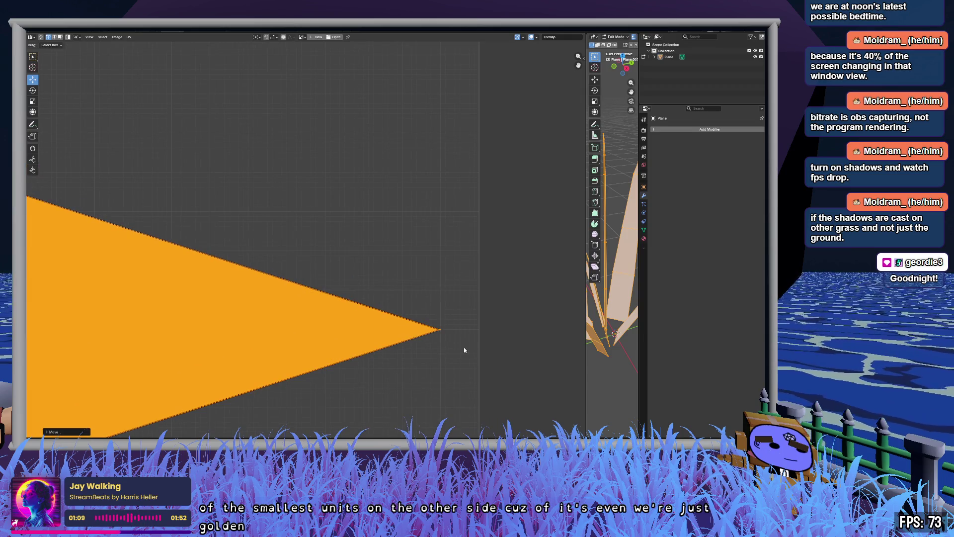
pyautogui.hscroll(2, 469, 341)
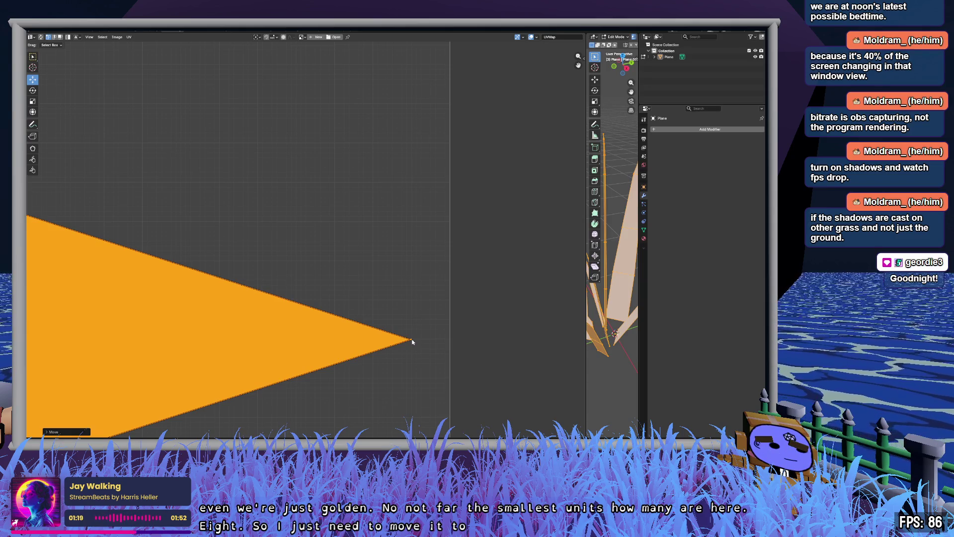
pyautogui.press('g')
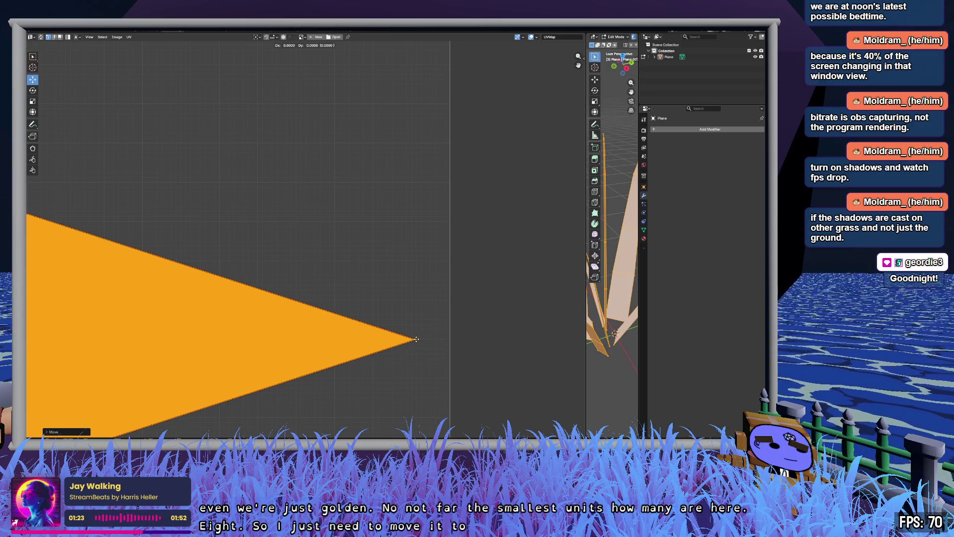
pyautogui.click(419, 339)
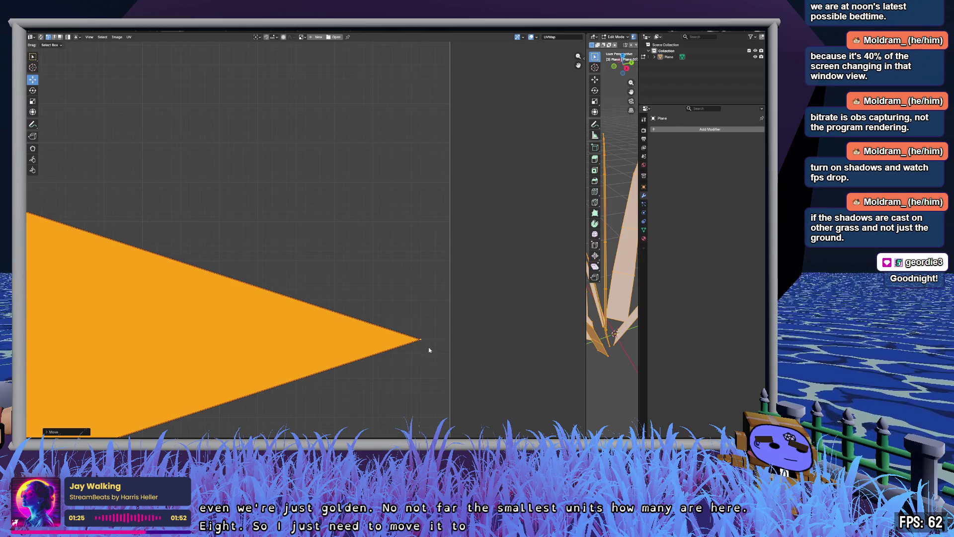
pyautogui.scroll(-6, 461, 335)
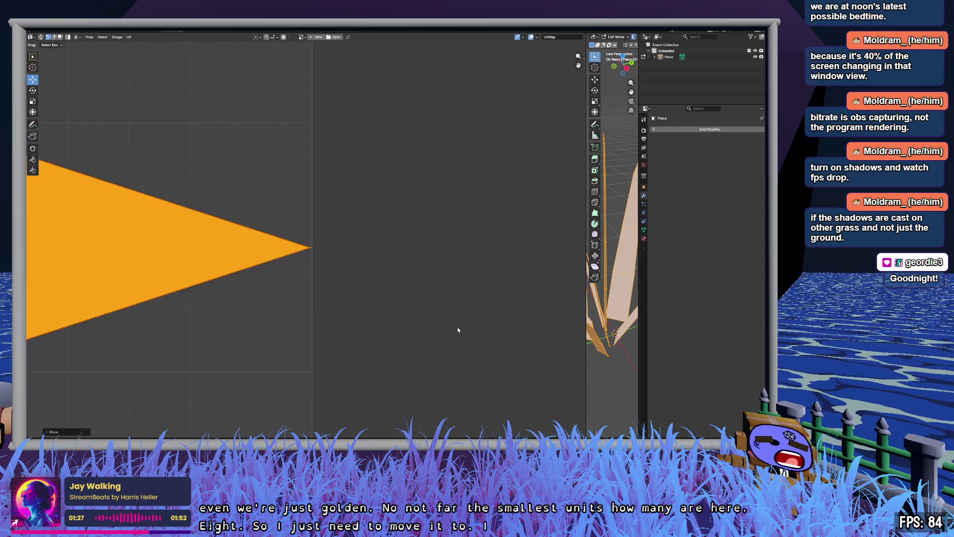
pyautogui.scroll(3, 281, 284)
pyautogui.scroll(-4, 281, 284)
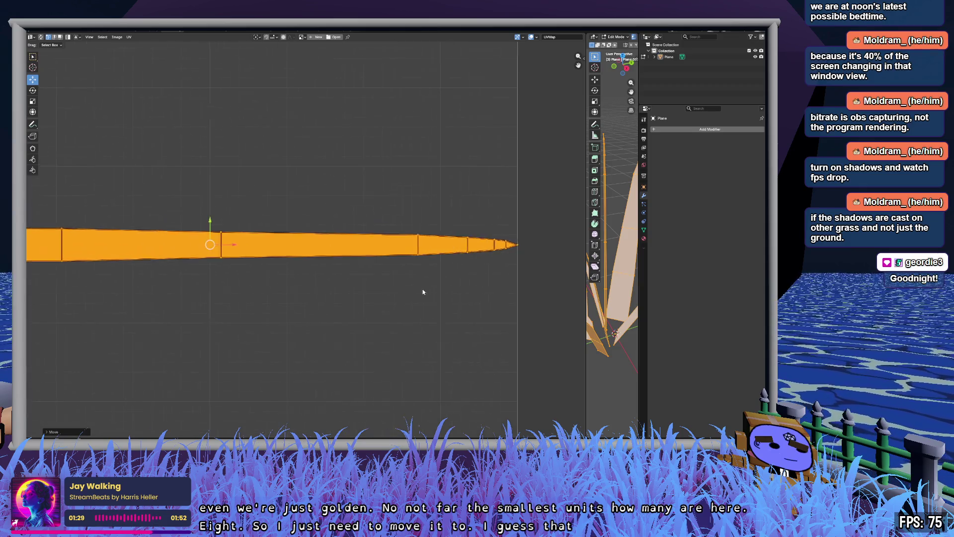
pyautogui.scroll(2, 297, 300)
pyautogui.scroll(3, 297, 300)
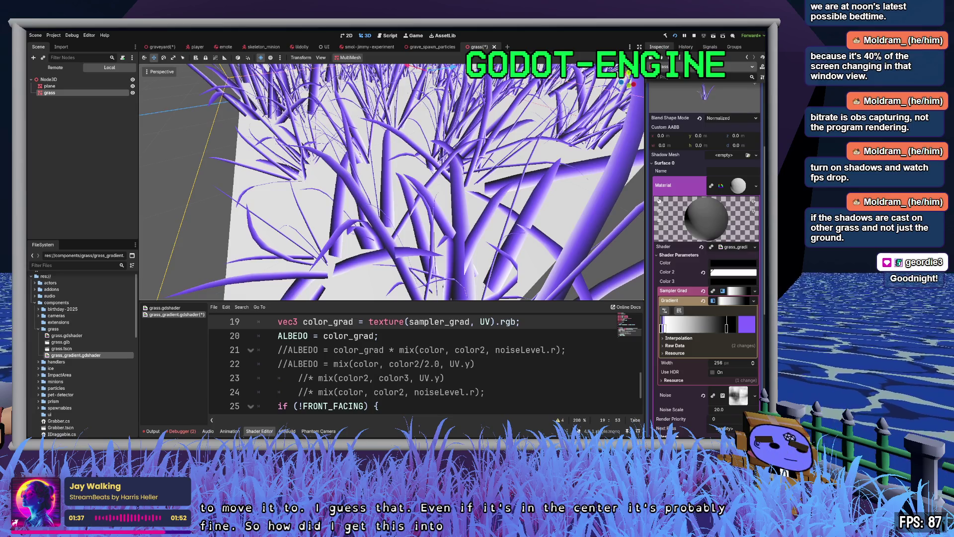
# - Open the components/grass folder and select grass.glb in the FileSystem dock
pyautogui.click(107, 329)
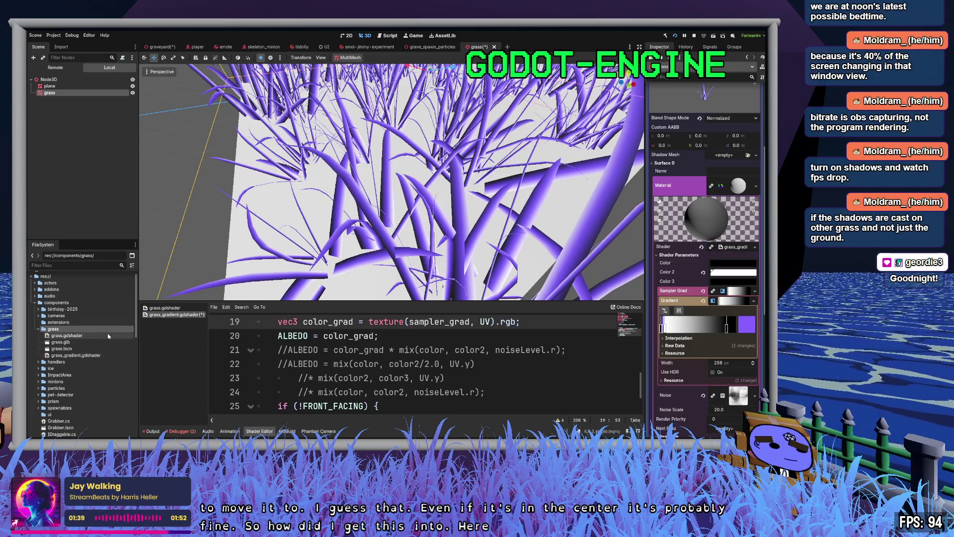
pyautogui.click(105, 342)
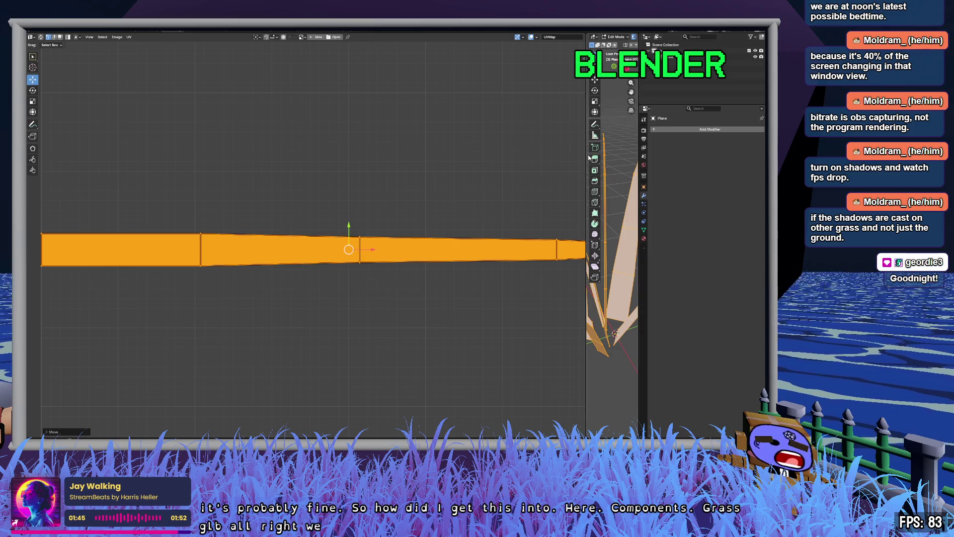
# - Widen the 3D viewport beside the UV editor
pyautogui.moveTo(585, 155); pyautogui.dragTo(389, 157)
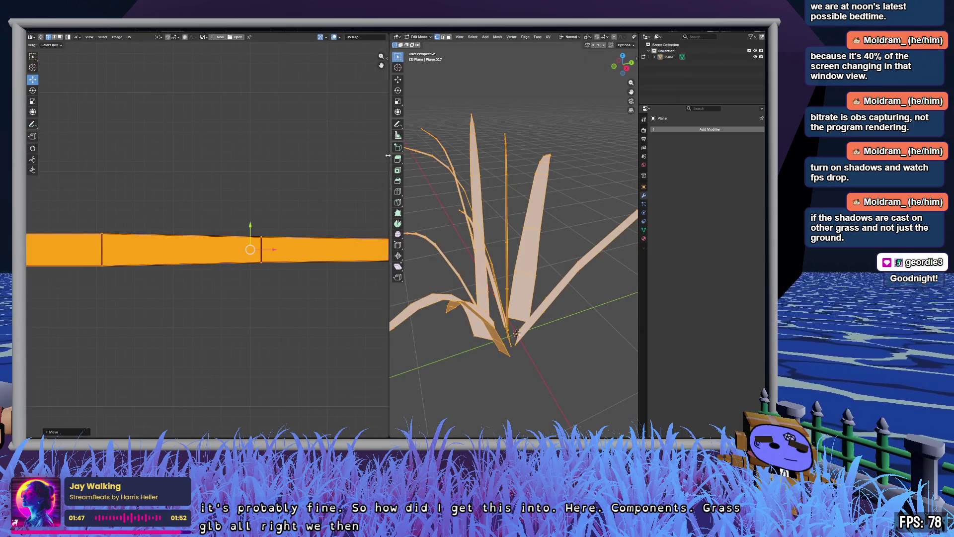
pyautogui.rightClick(389, 157)
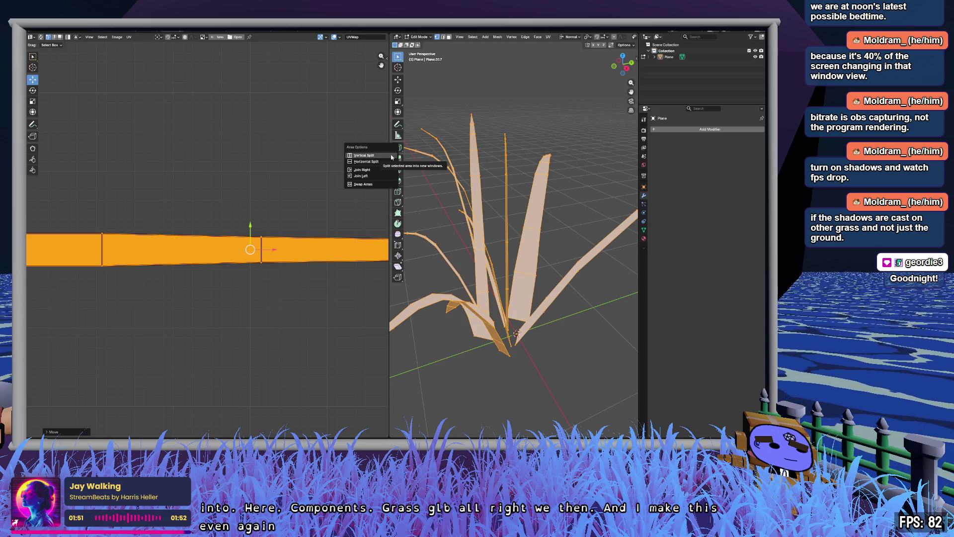
pyautogui.moveTo(390, 219)
pyautogui.mouseDown()
pyautogui.moveTo(317, 215)
pyautogui.moveTo(334, 215)
pyautogui.mouseUp()
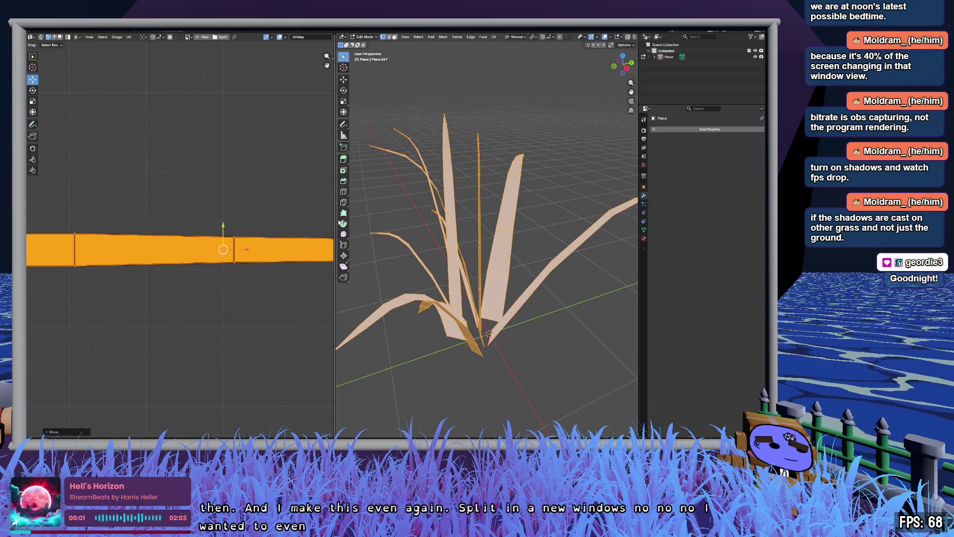
pyautogui.scroll(-5, 393, 213)
pyautogui.scroll(-4, 261, 177)
pyautogui.scroll(3, 261, 177)
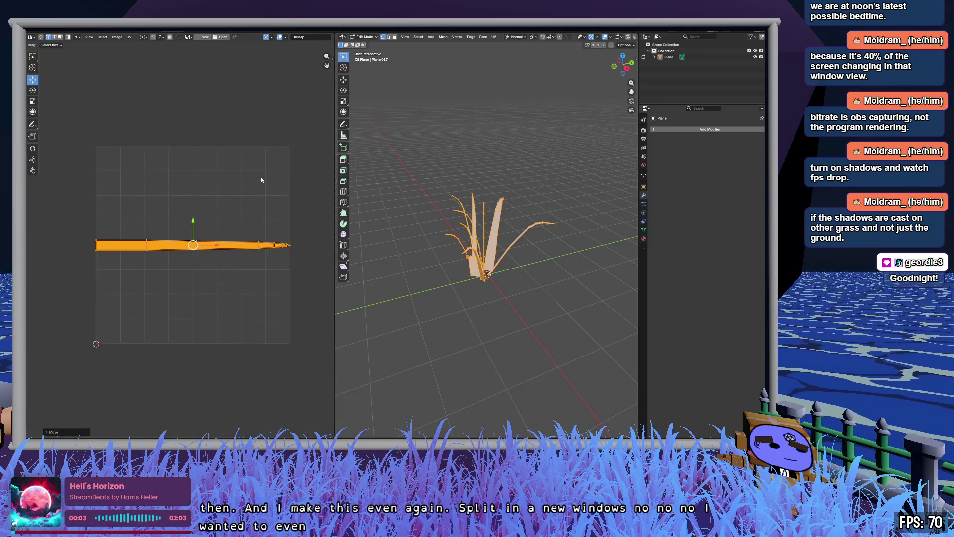
pyautogui.hscroll(-3, 224, 178)
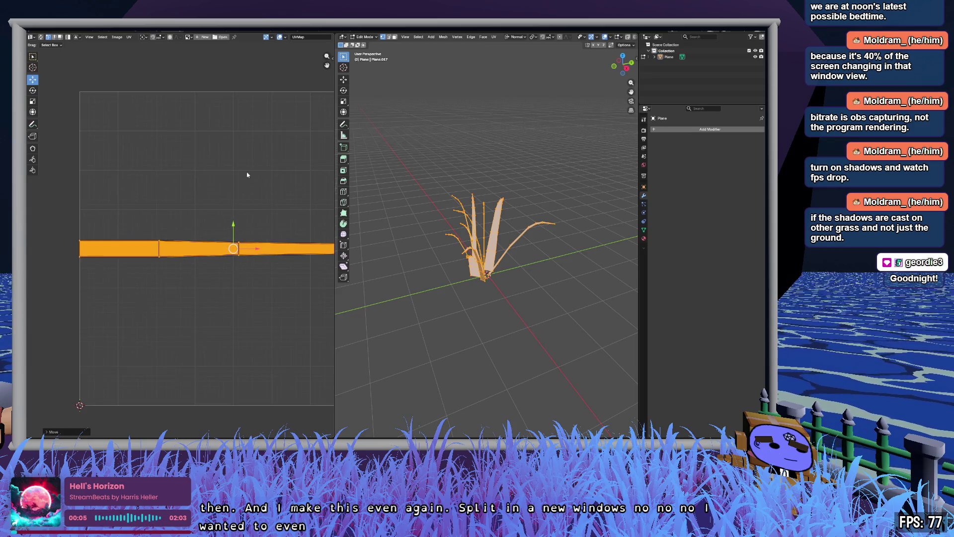
# - Browse the export formats without exporting, return the mesh to Object Mode, and switch to Godot
pyautogui.click(31, 36)
pyautogui.moveTo(74, 123)
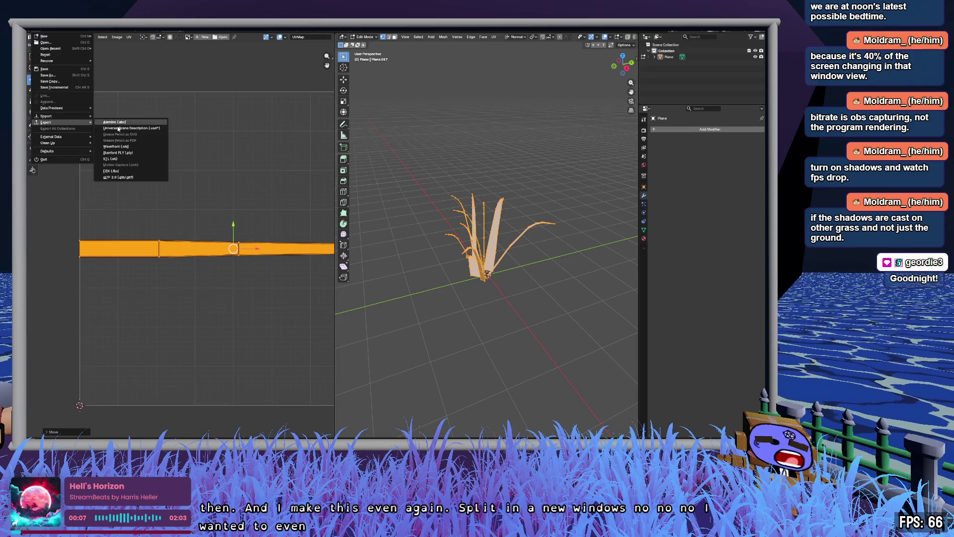
pyautogui.press('Escape')
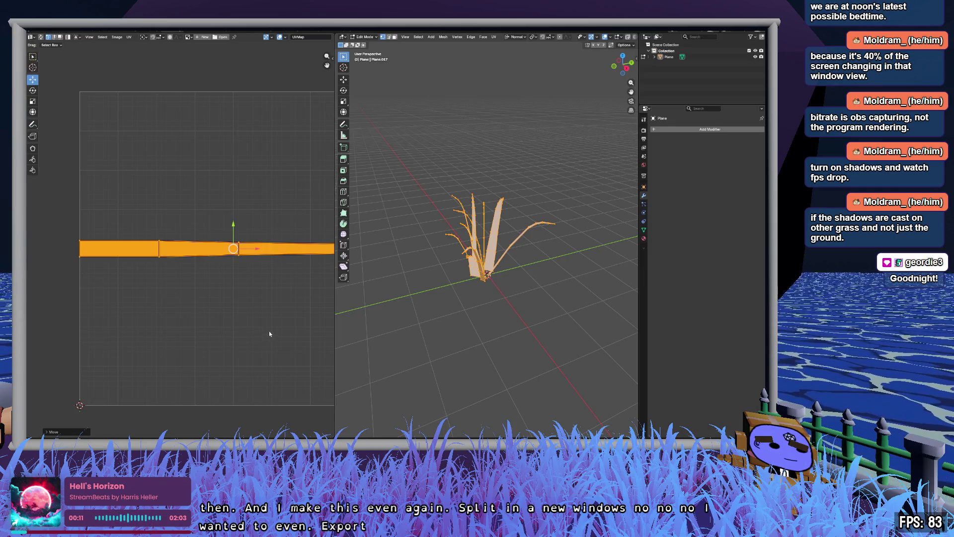
pyautogui.press('Tab')
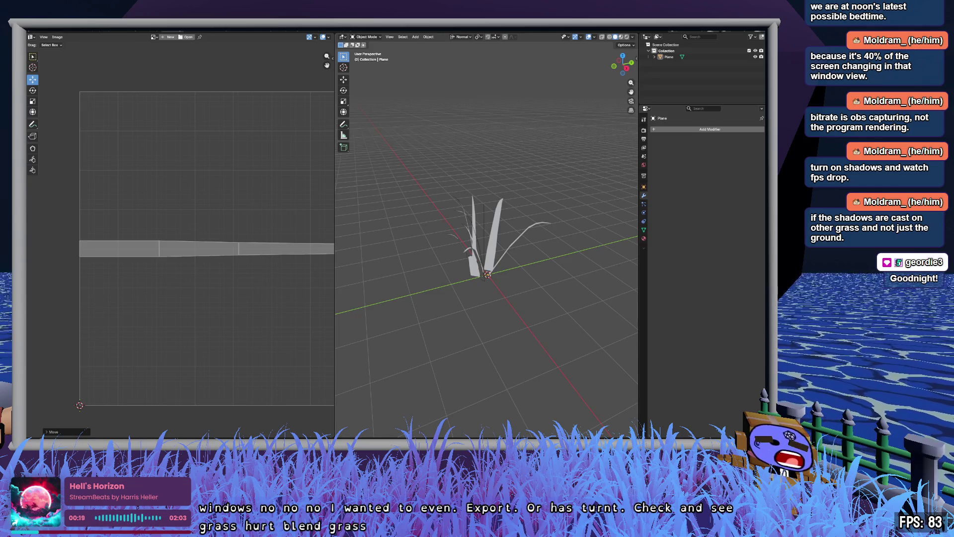
pyautogui.hotkey('alt', 'Tab')
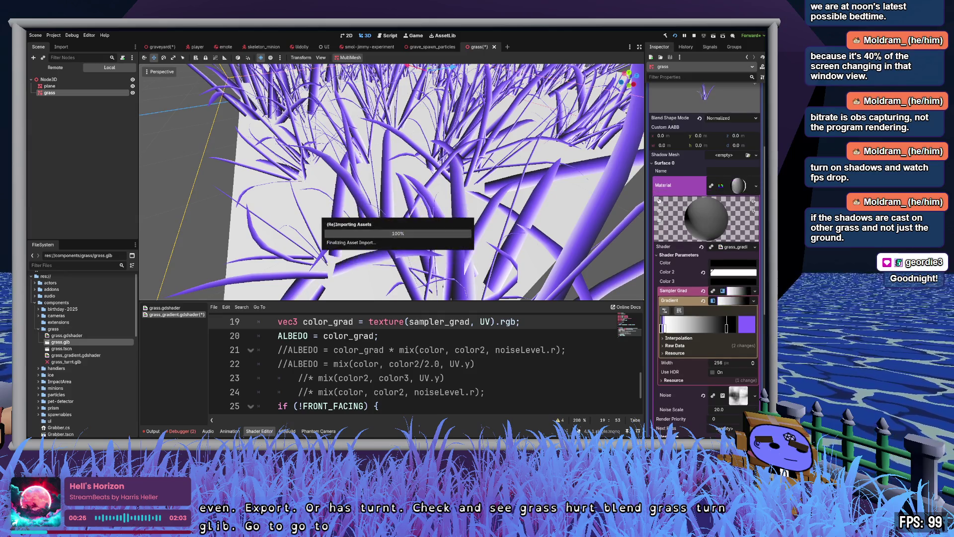
# - Open grass_turnt.glb's import settings, compare with grass.glb, then reselect grass_turnt.glb
pyautogui.doubleClick(82, 362)
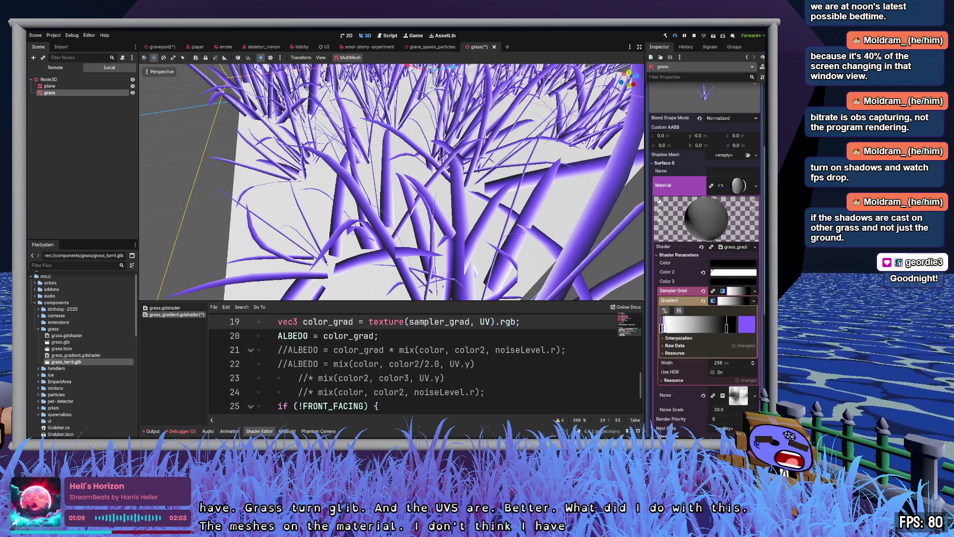
pyautogui.click(60, 342)
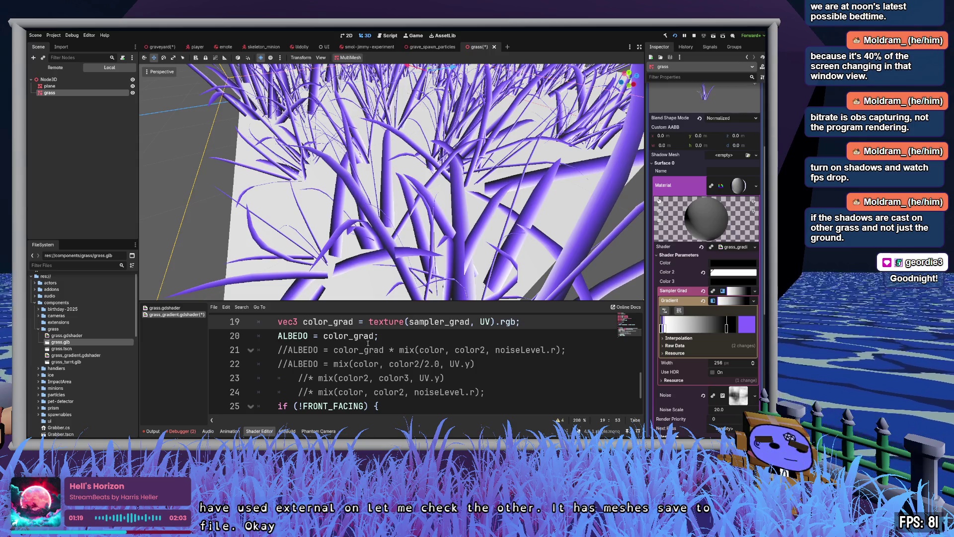
pyautogui.click(65, 361)
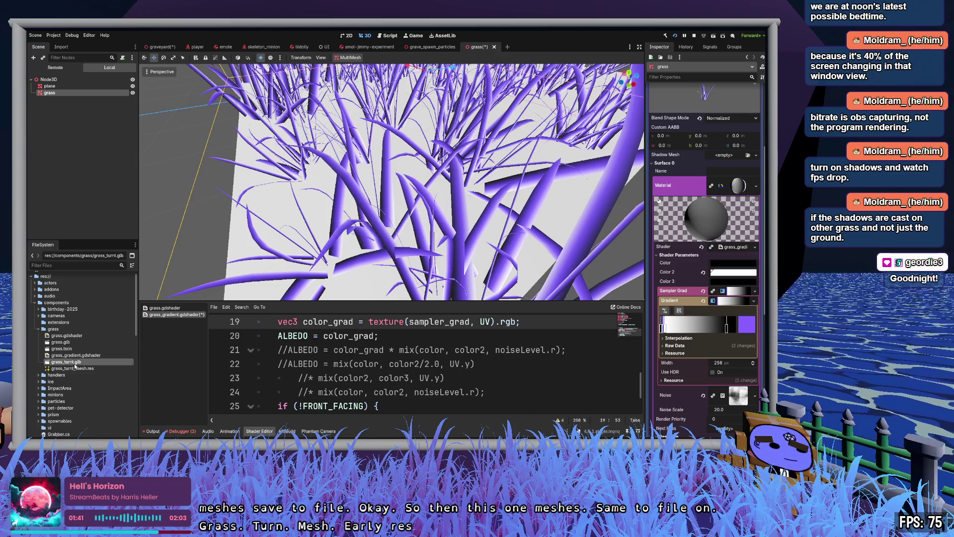
# - Create a new grass2 folder inside world/graveyard
pyautogui.scroll(-2, 83, 367)
pyautogui.scroll(-1, 83, 367)
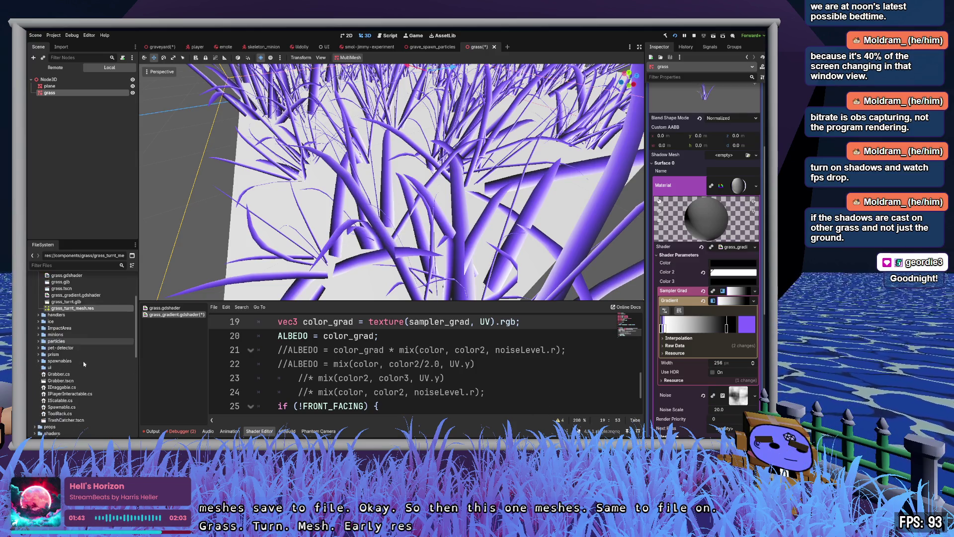
pyautogui.scroll(2, 83, 360)
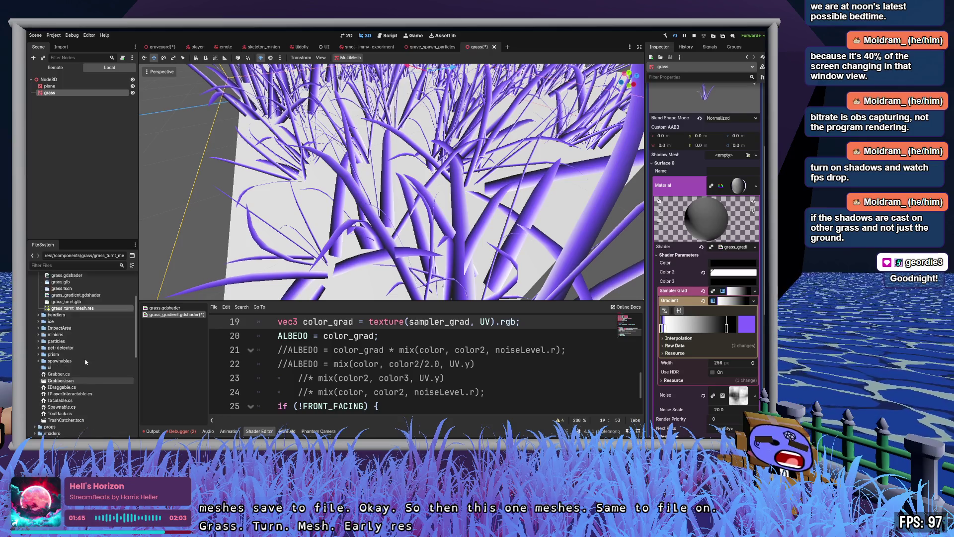
pyautogui.scroll(-10, 86, 361)
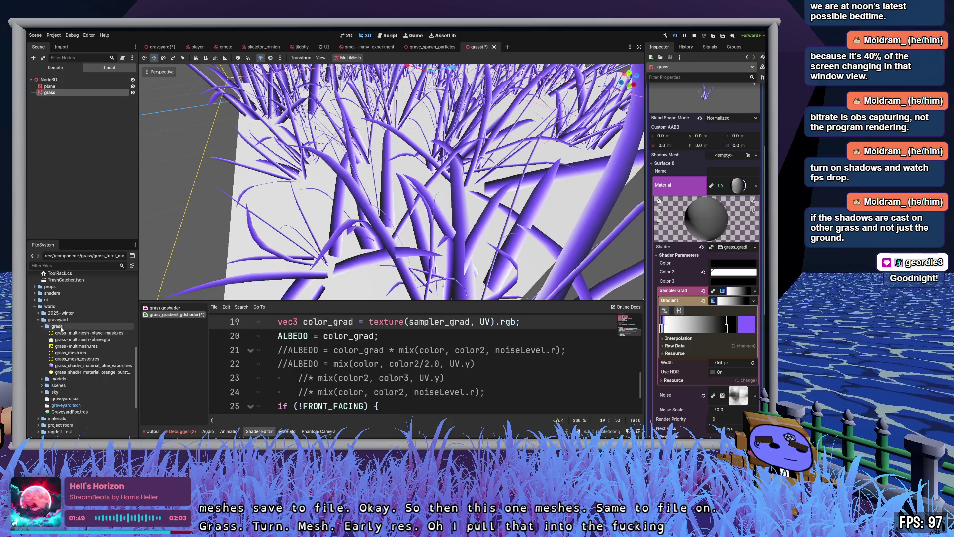
pyautogui.click(57, 327)
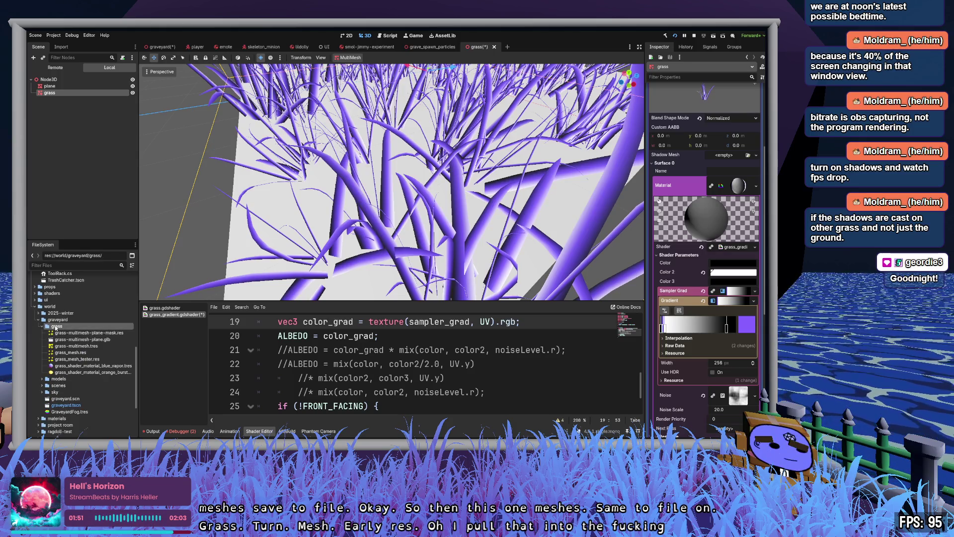
pyautogui.click(73, 320)
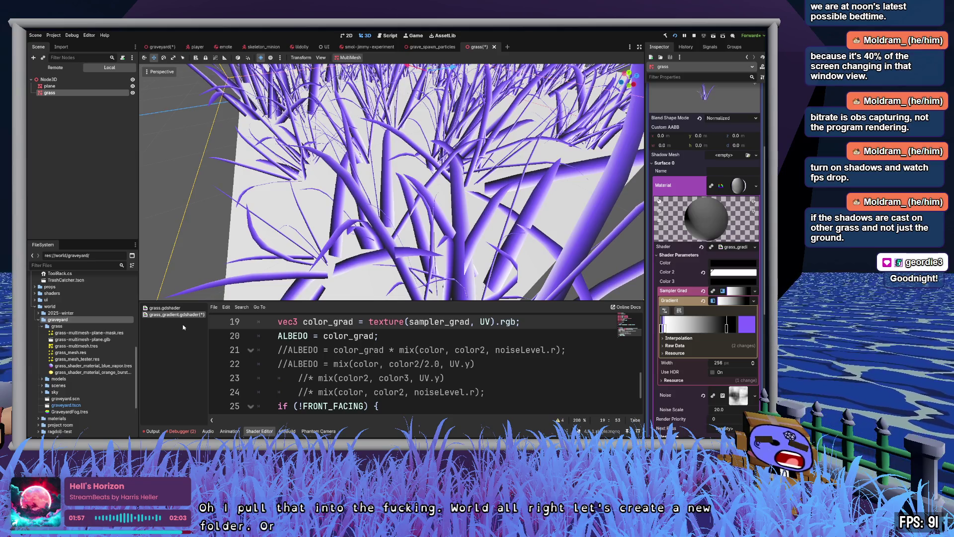
pyautogui.click(70, 378)
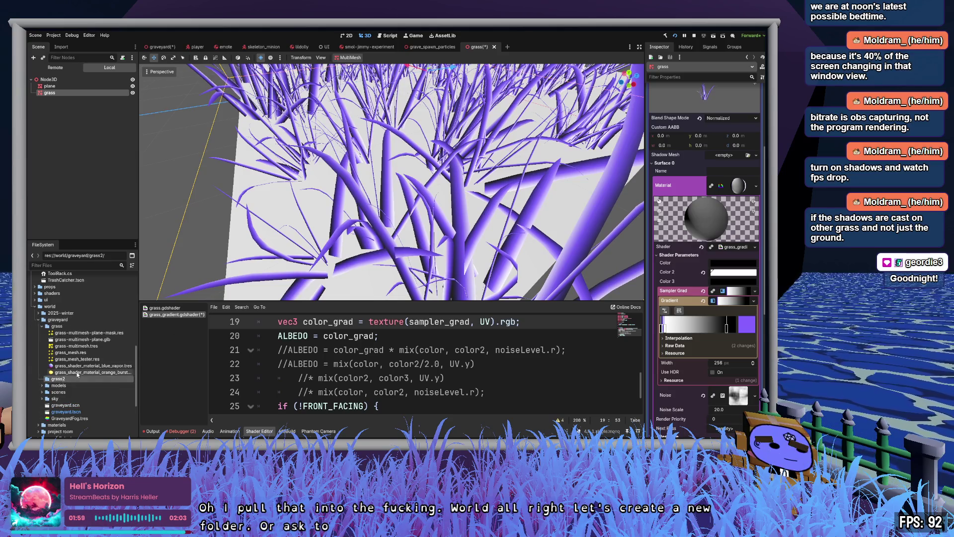
# - Drag grass_turnt_mesh.res from components/grass into the grass2 folder
pyautogui.scroll(5, 77, 371)
pyautogui.scroll(2, 77, 371)
pyautogui.click(80, 348)
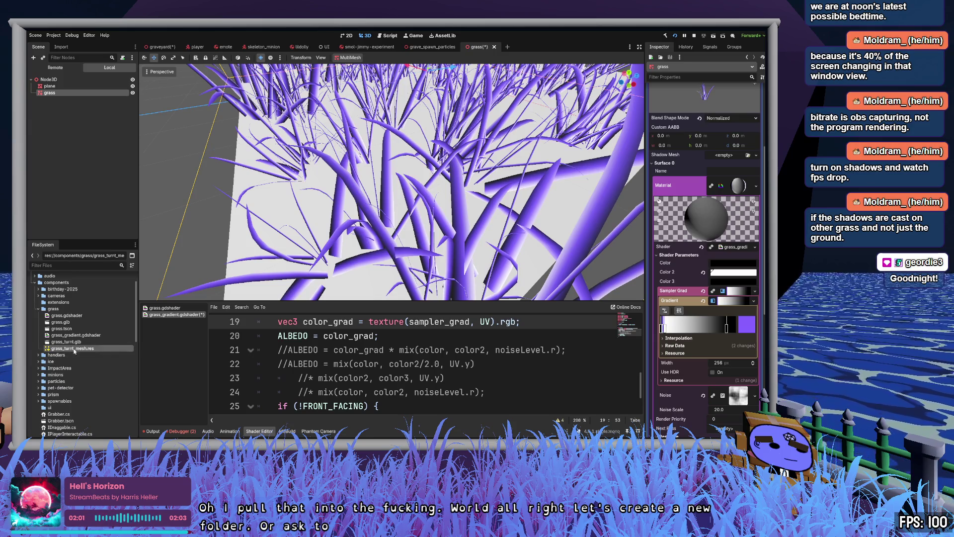
pyautogui.moveTo(80, 351)
pyautogui.mouseDown()
pyautogui.moveTo(75, 427)
pyautogui.moveTo(60, 405)
pyautogui.mouseUp()
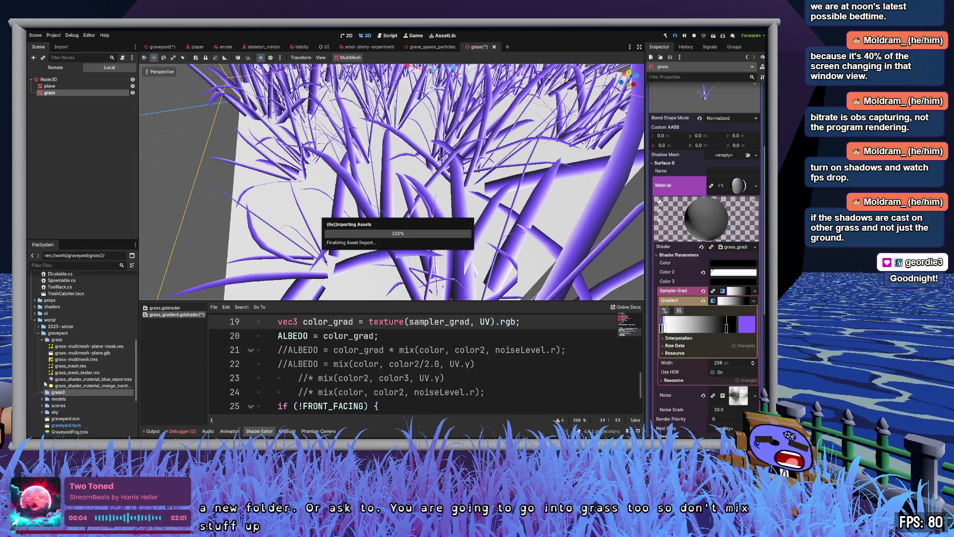
pyautogui.click(43, 392)
pyautogui.scroll(-1, 86, 389)
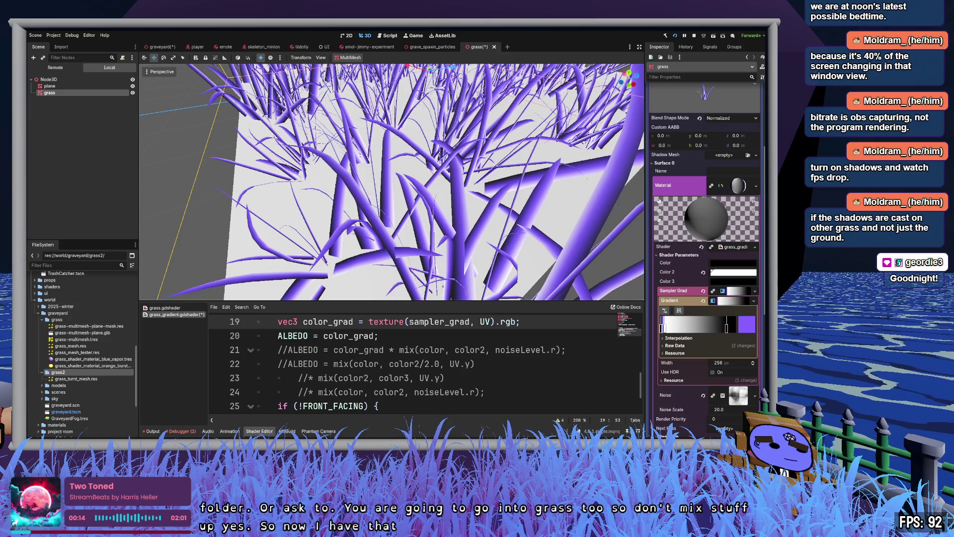
# - Collapse the Inspector's Material and Mesh sections and reselect the grass node to view its MultiMesh
pyautogui.click(735, 185)
pyautogui.scroll(3, 734, 198)
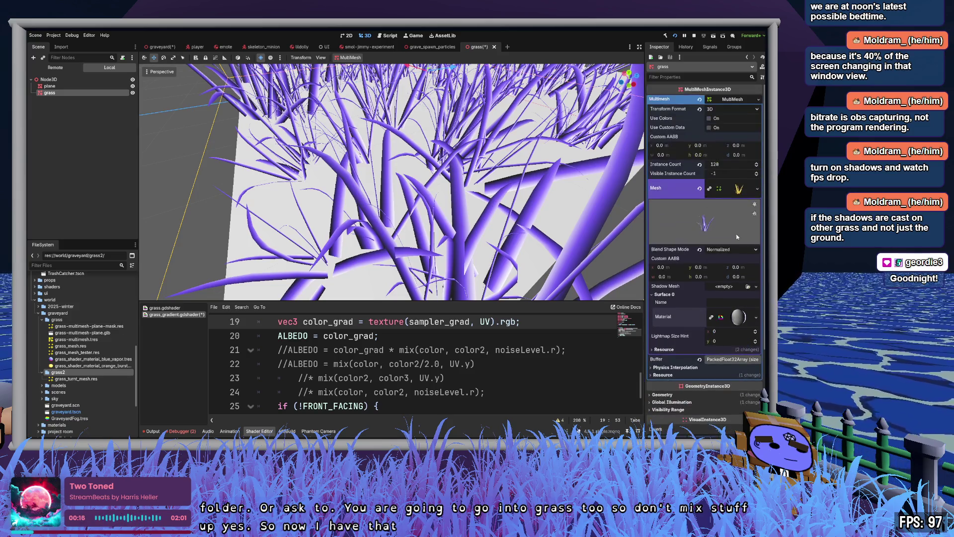
pyautogui.click(736, 189)
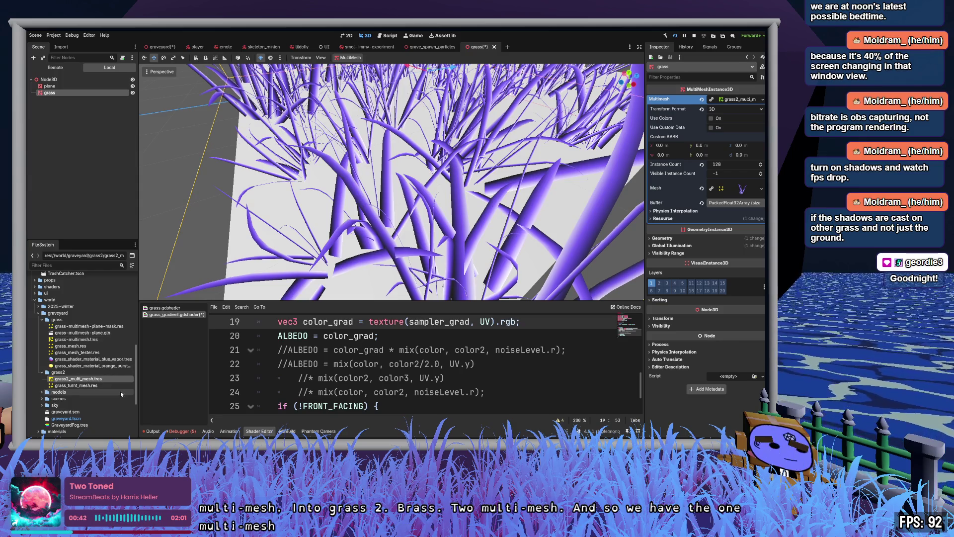
pyautogui.click(50, 86)
pyautogui.click(51, 93)
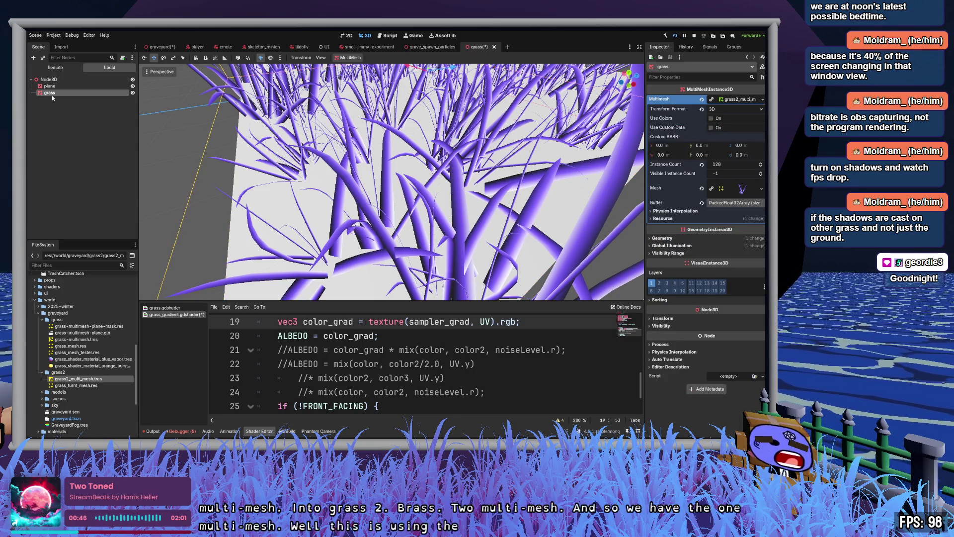
pyautogui.click(81, 186)
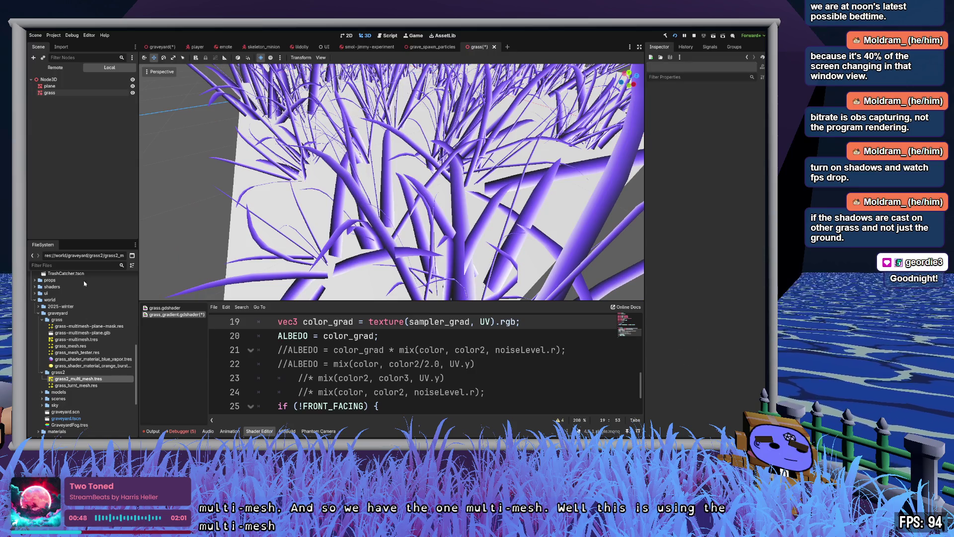
pyautogui.click(50, 93)
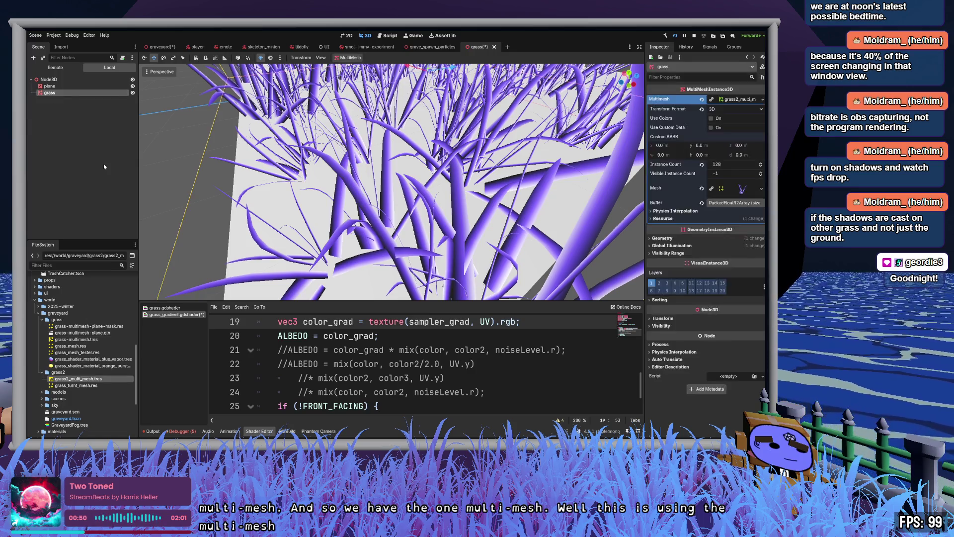